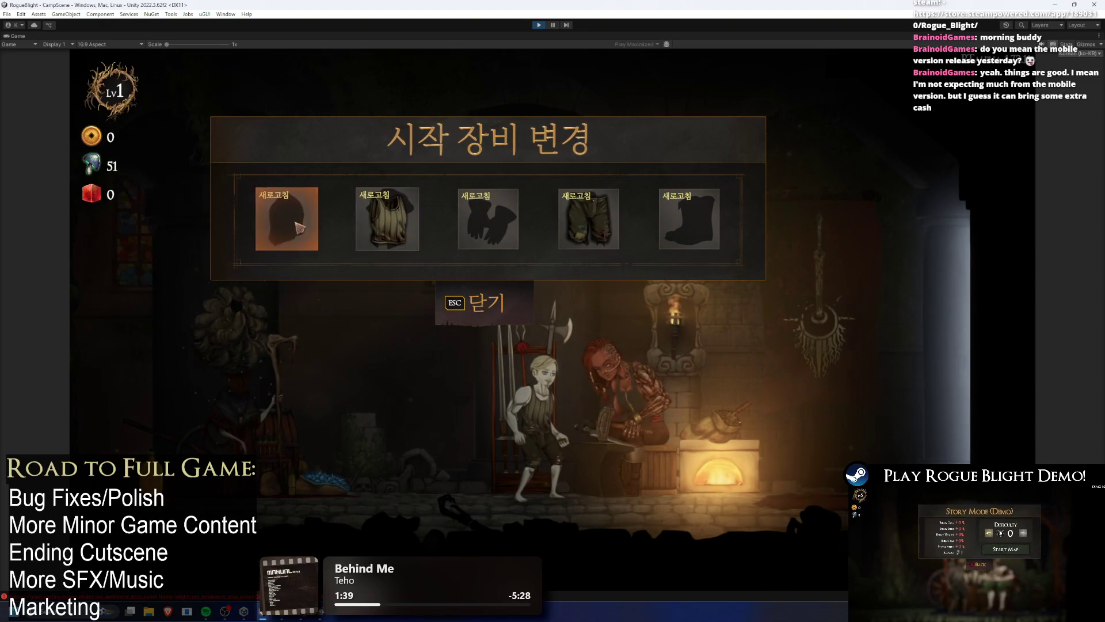
View the chest, head, leg and boots starting-gear choices in the 시작 장비 변경 panel.
click(404, 239)
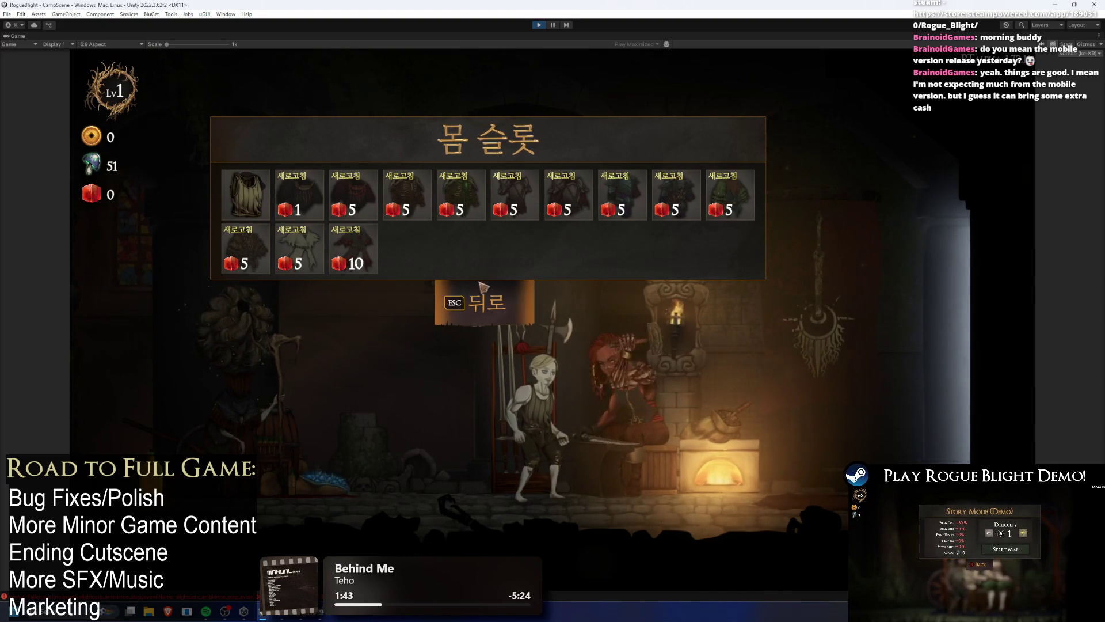
click(512, 309)
click(291, 221)
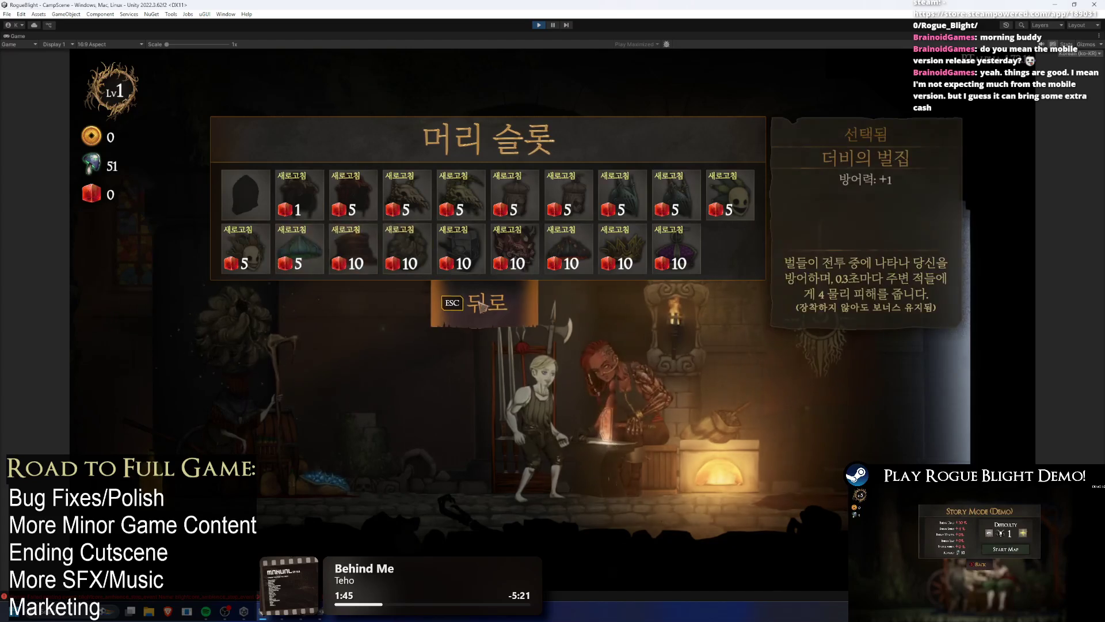
click(496, 315)
click(587, 228)
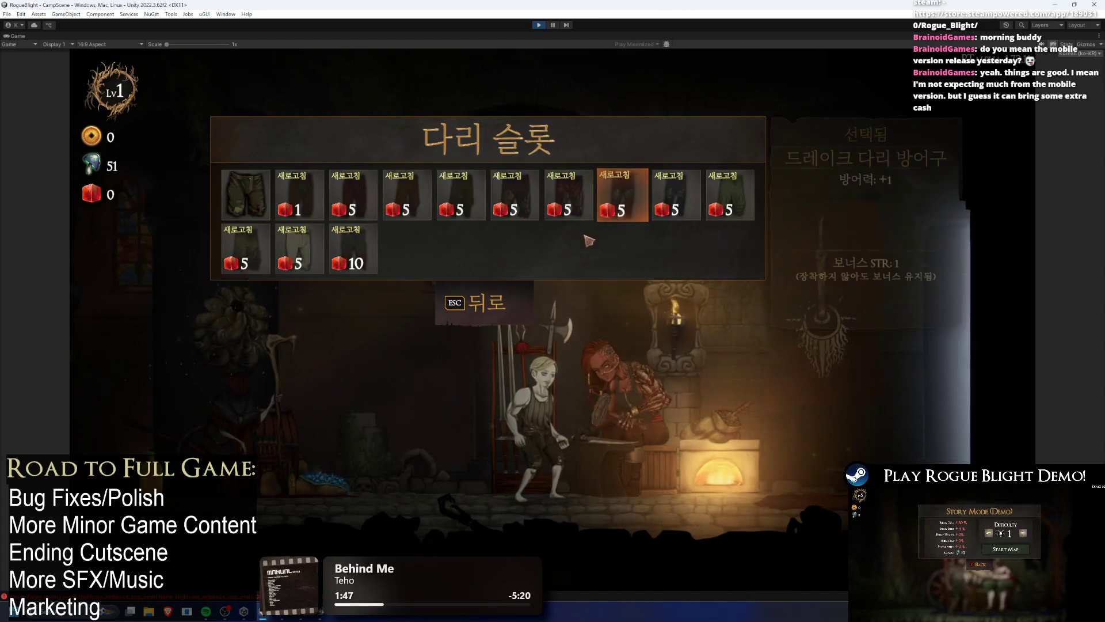
click(510, 310)
click(689, 219)
click(486, 305)
Check the hand-slot choices, then walk right to the map NPC and choose map selection.
click(480, 214)
click(488, 319)
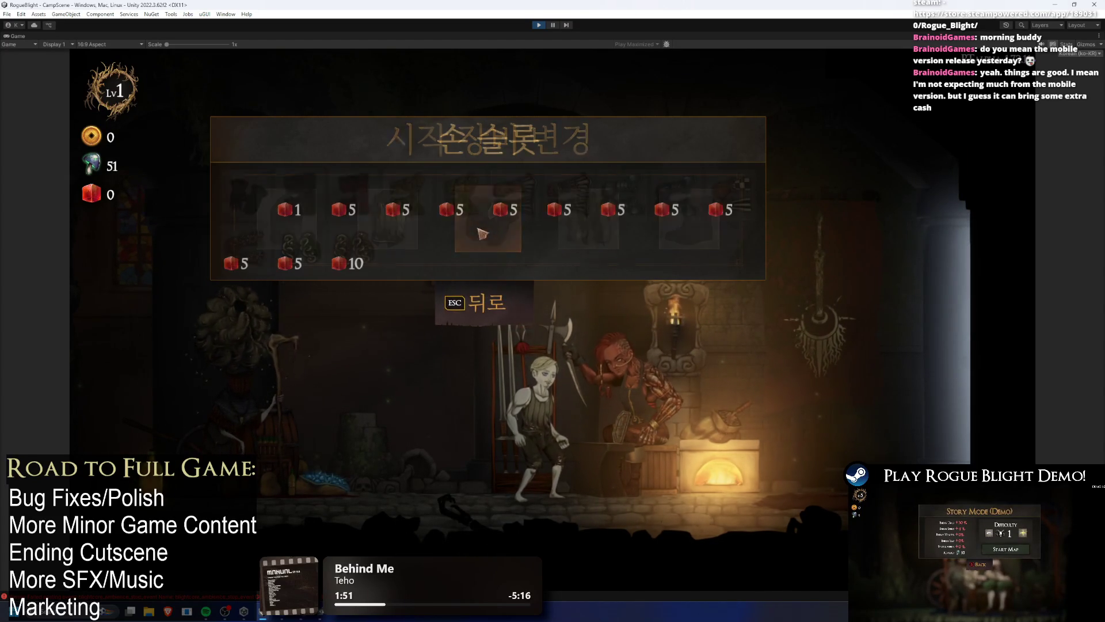
click(491, 319)
key(d)
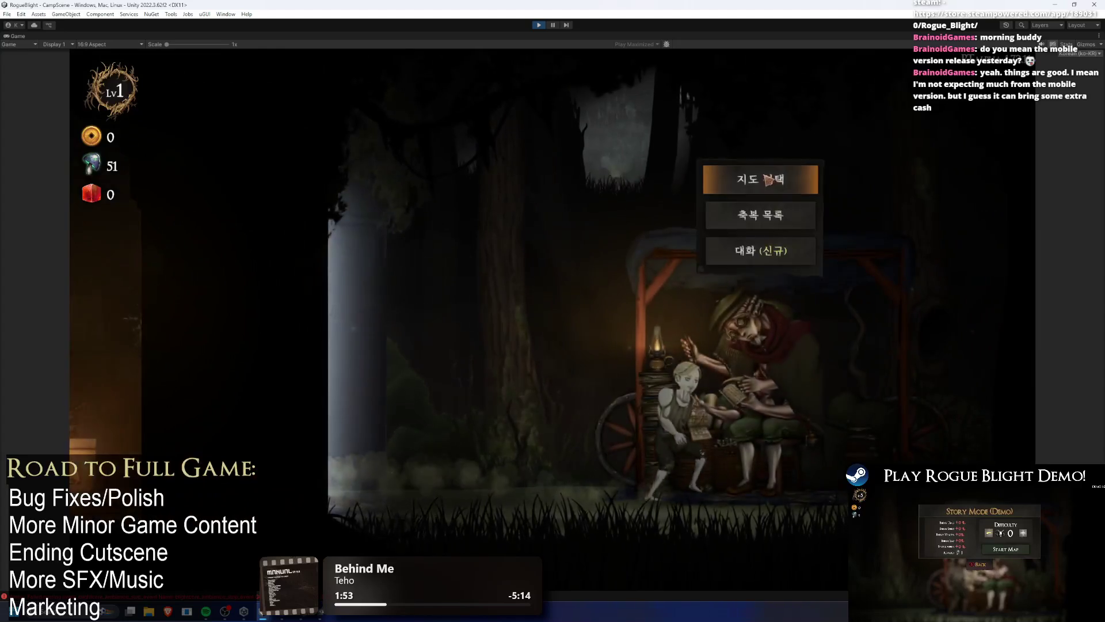
click(768, 180)
Start the story-mode map run, enable F1 cheats, defeat the enemy and take all the loot.
click(469, 245)
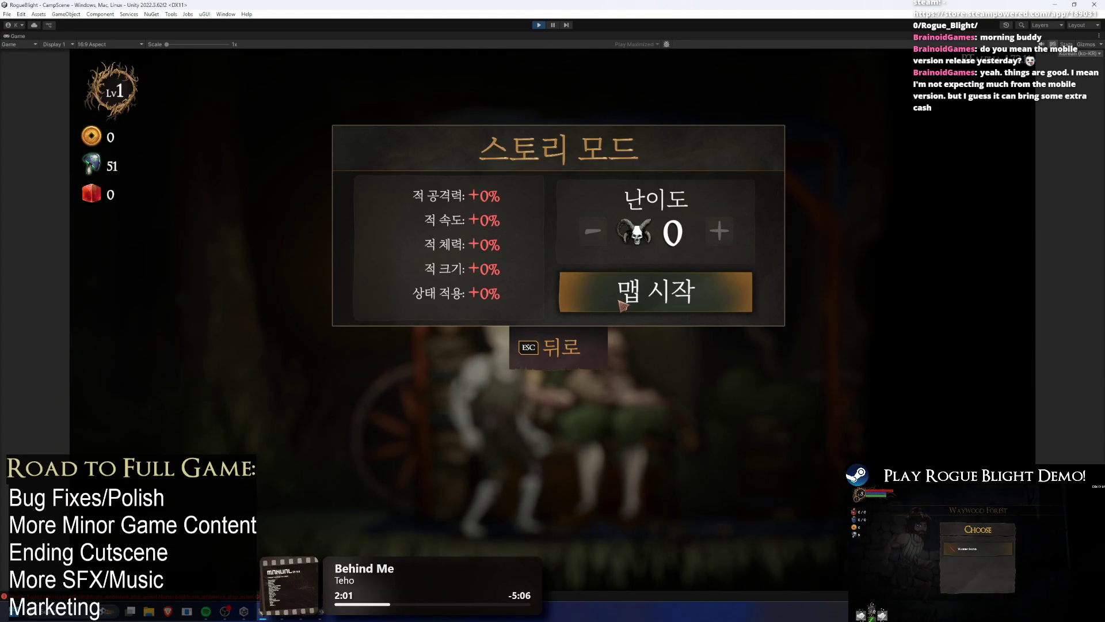
click(634, 299)
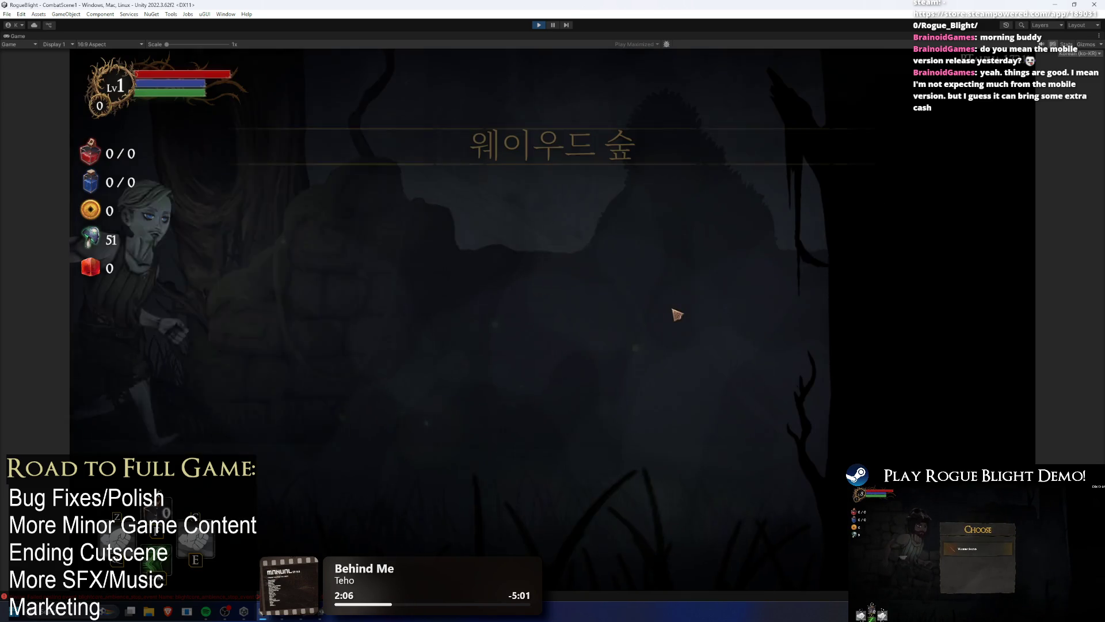
click(655, 288)
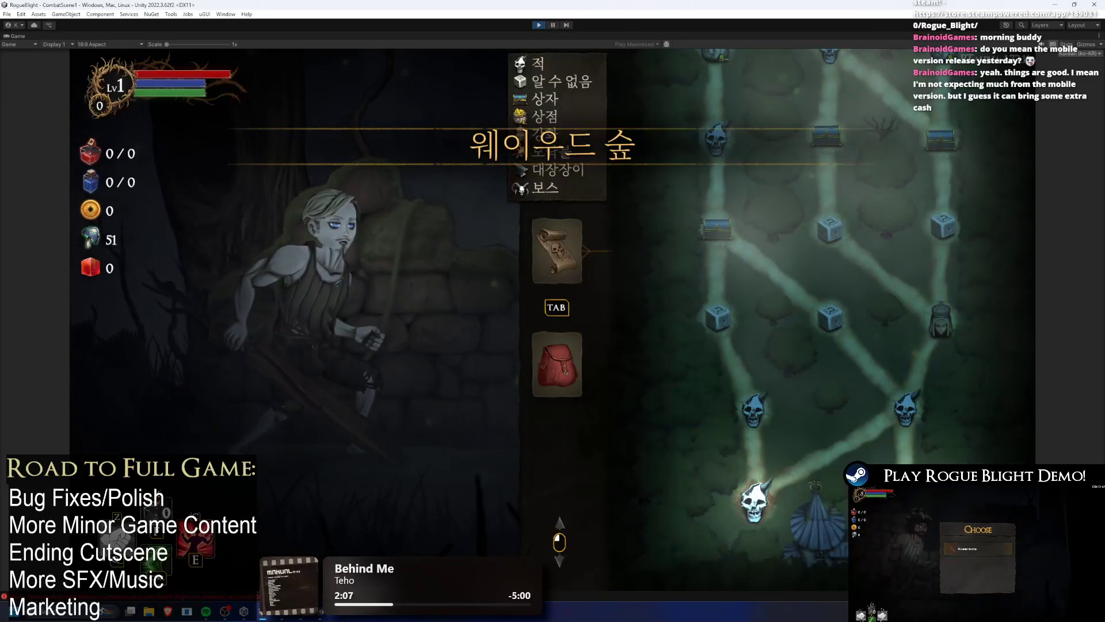
key(F1)
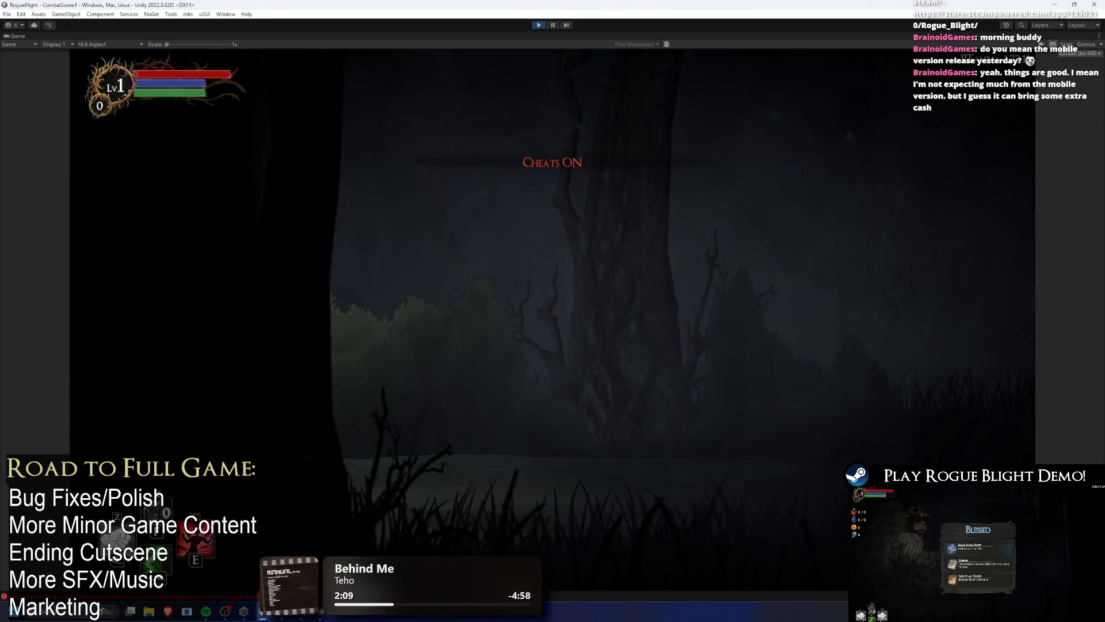
key(d)
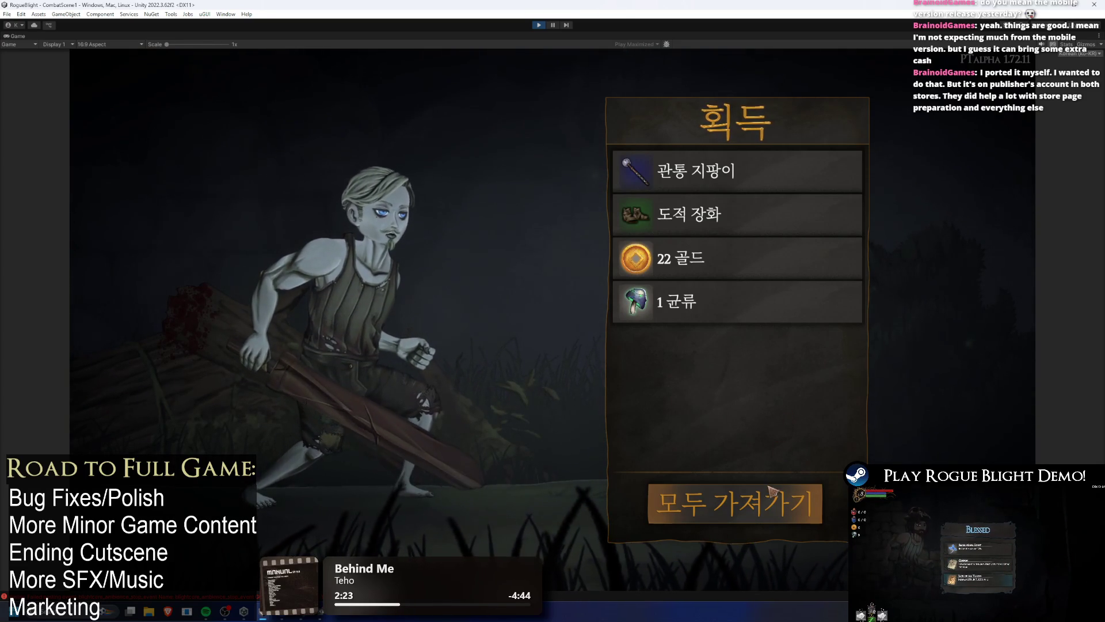
click(735, 502)
Review the equipment panel and inventory with the new staff, then stop Play mode.
key(Tab)
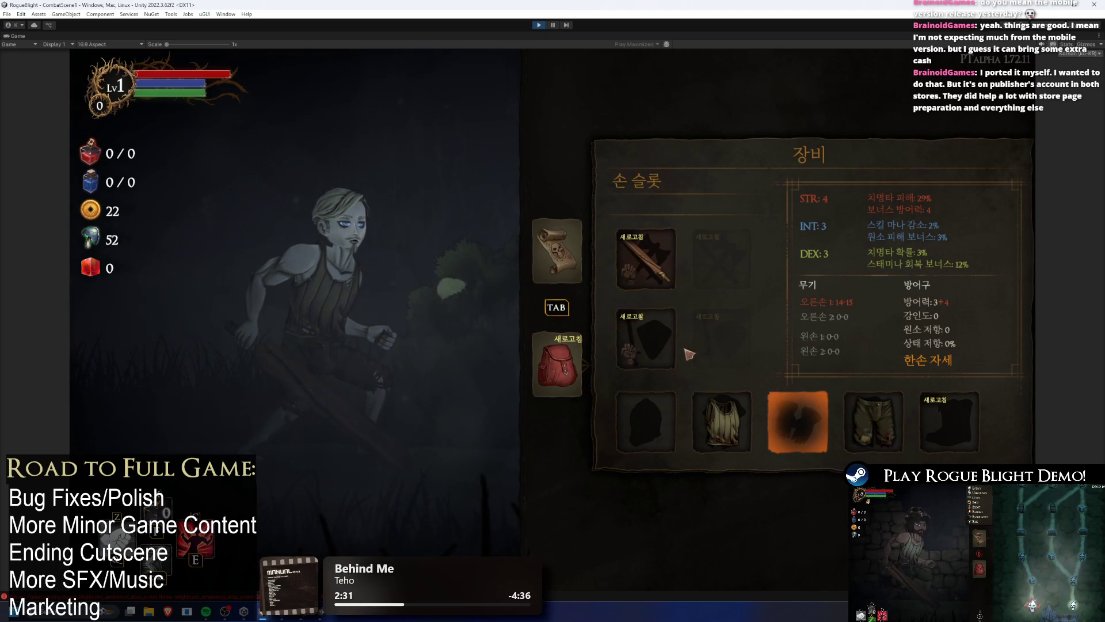
click(669, 365)
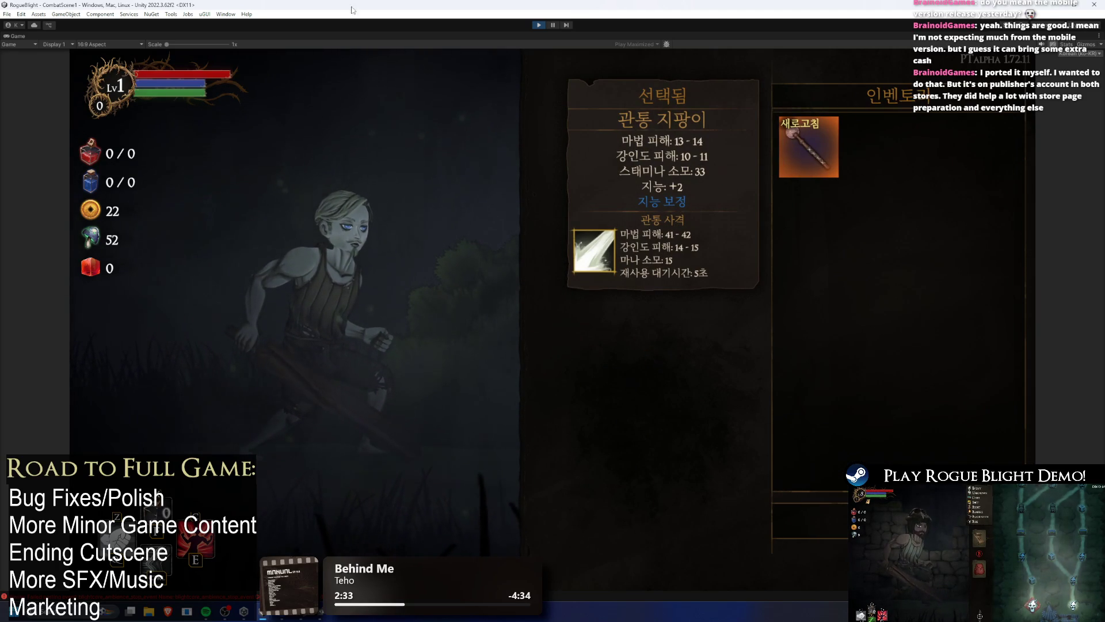
click(538, 25)
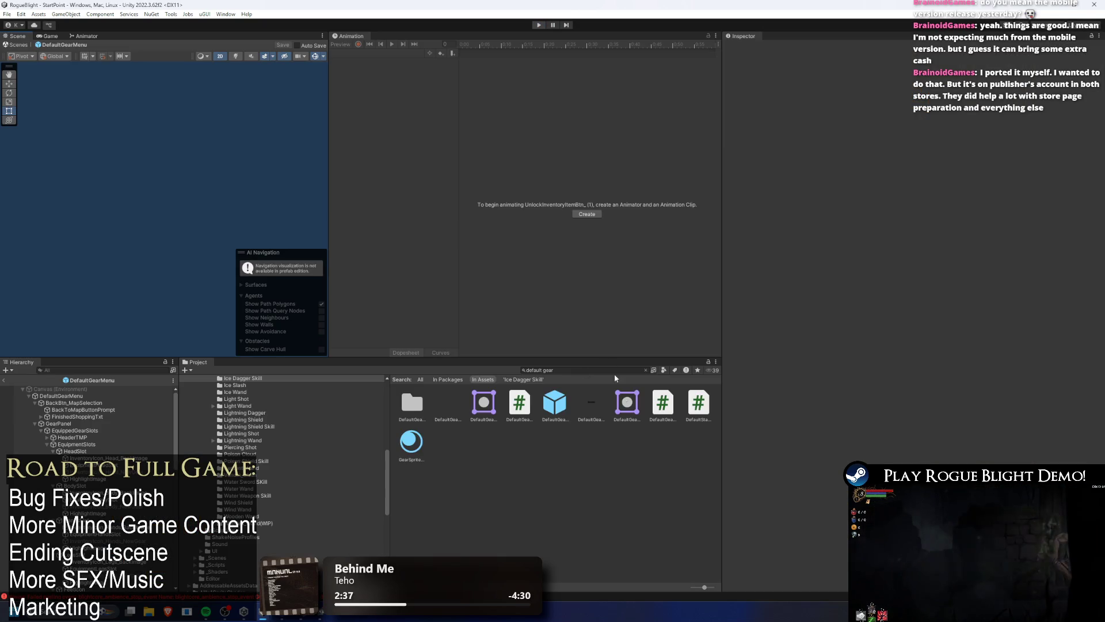
Search the Project for 'inventory bt' and open the InventoryItemBtn prefab in Prefab Mode.
text(inve)
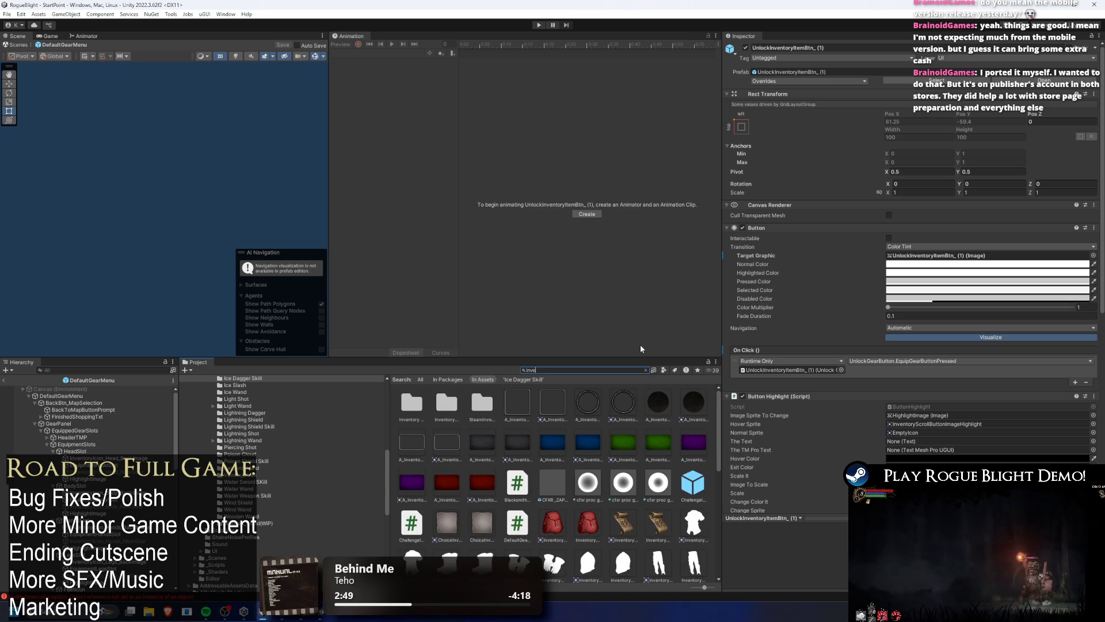
text(ntory bt)
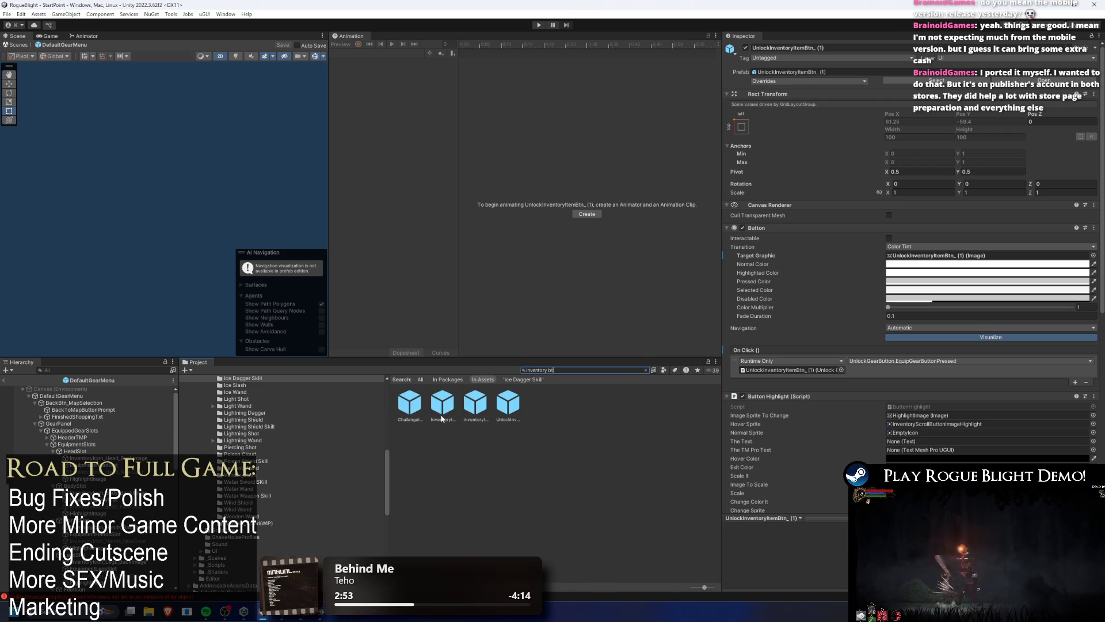
click(476, 403)
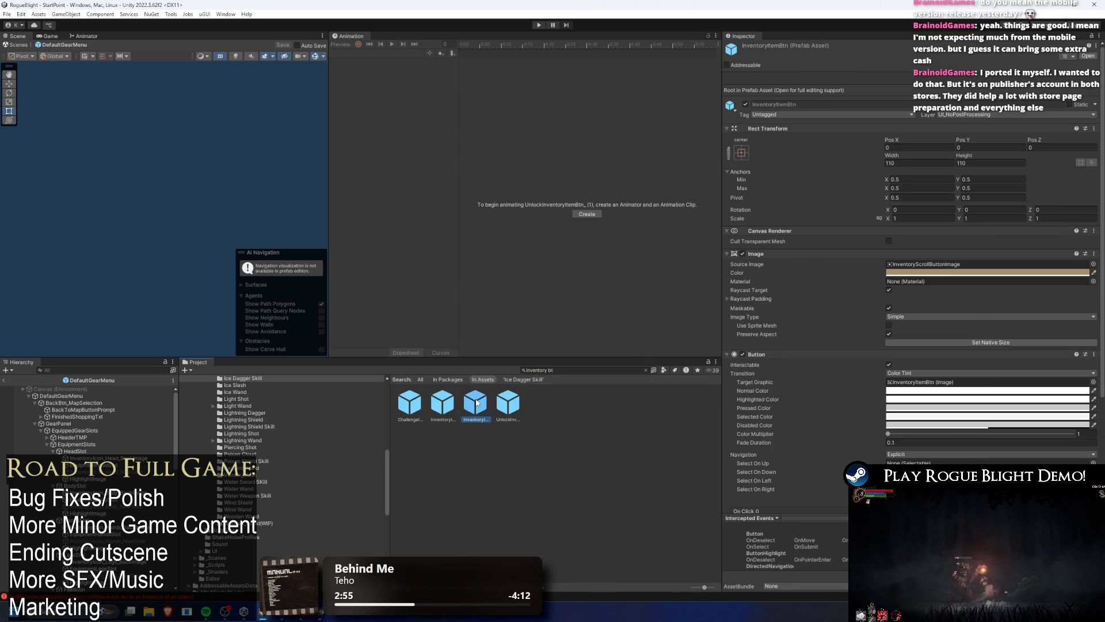
double_click(476, 403)
double_click(479, 403)
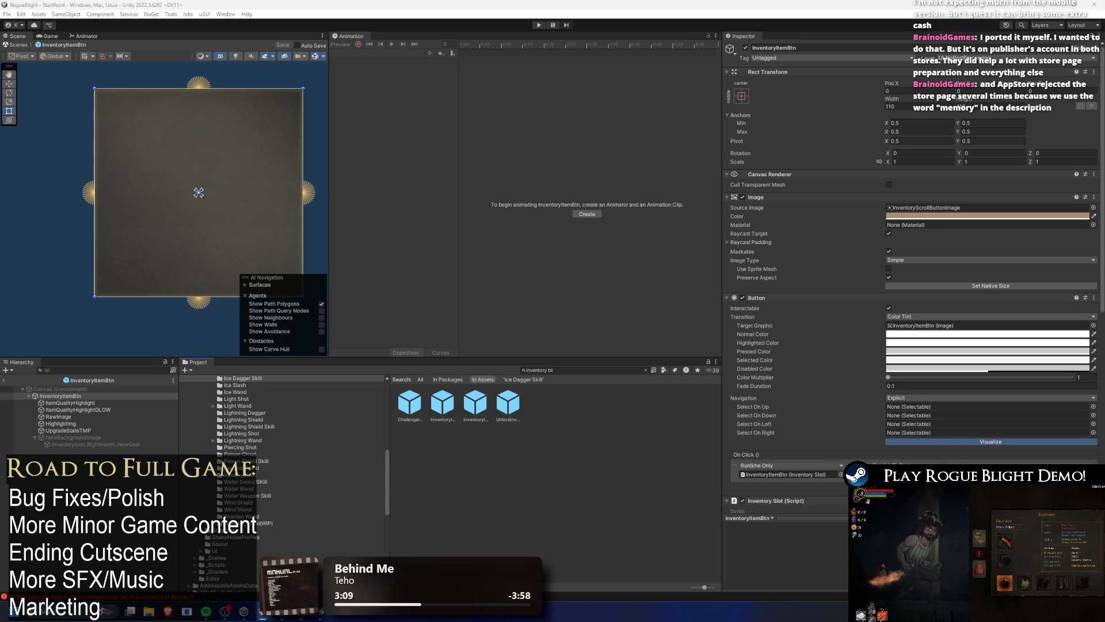
click(117, 445)
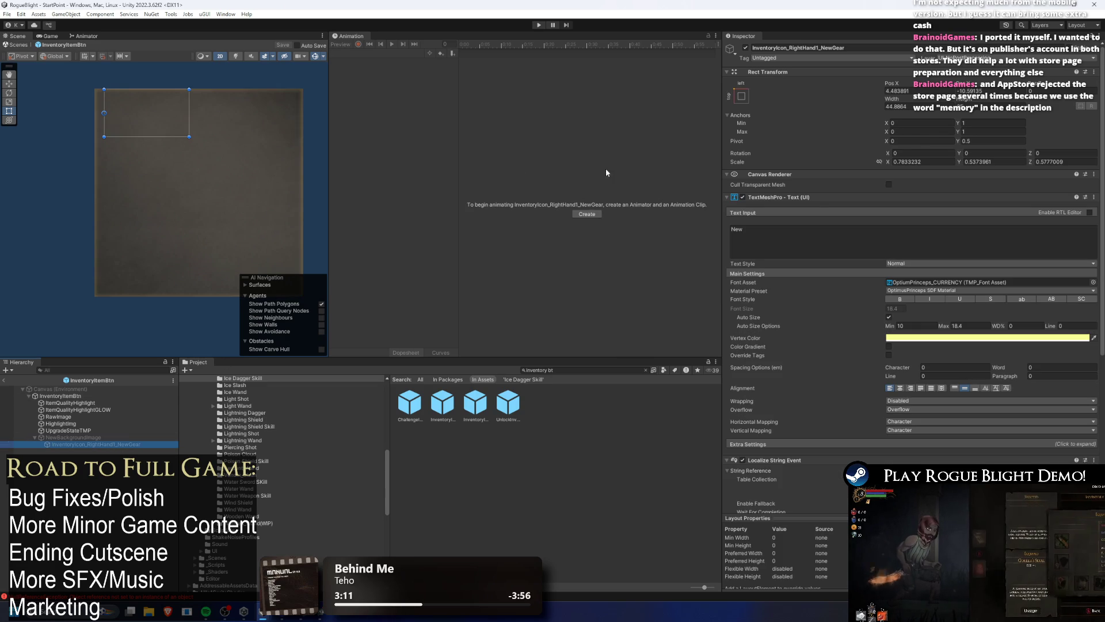
scroll(1072, 273, down, 1)
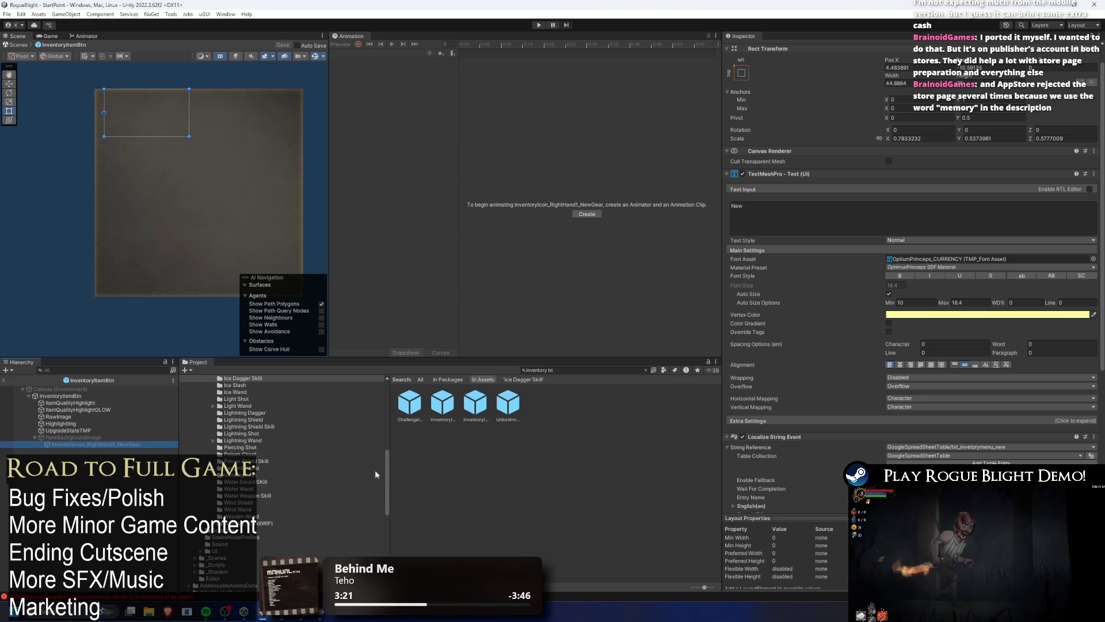
click(442, 402)
click(508, 406)
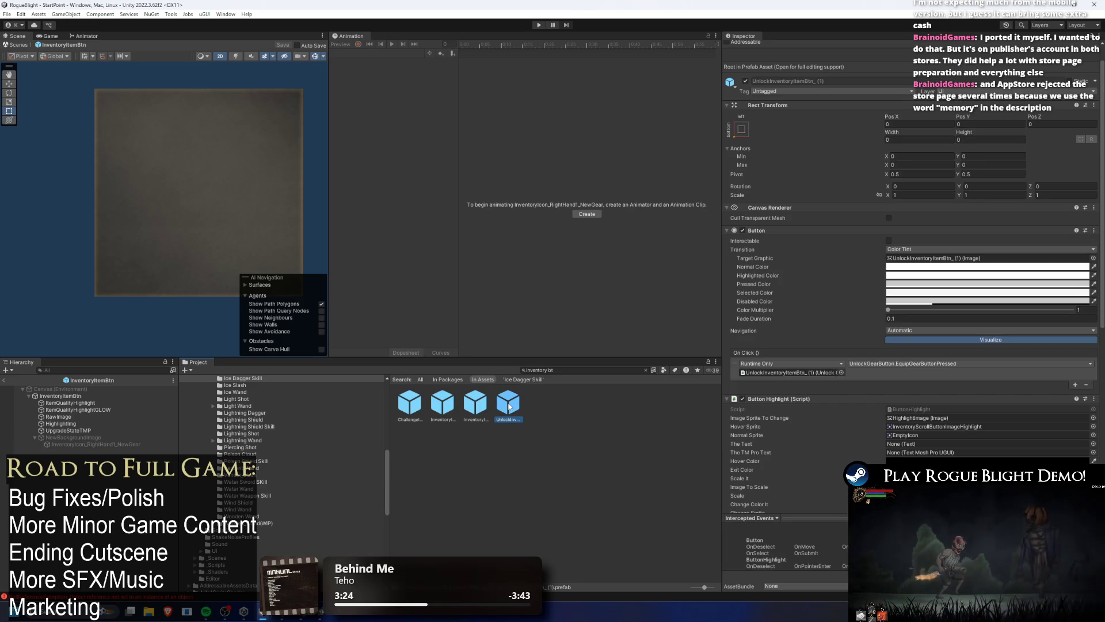
click(419, 410)
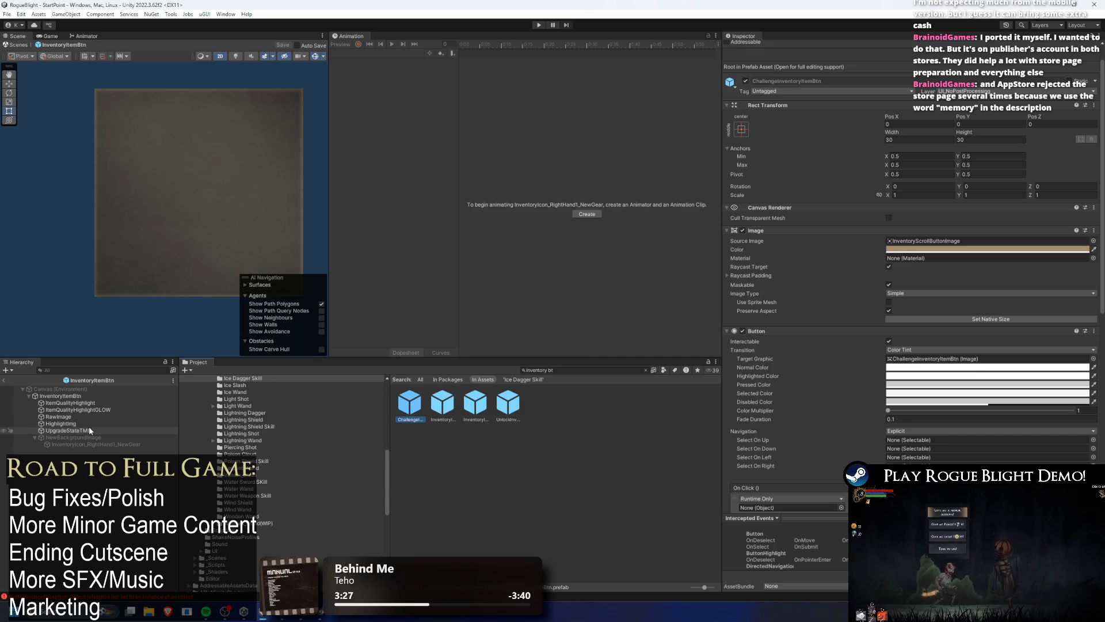
click(82, 444)
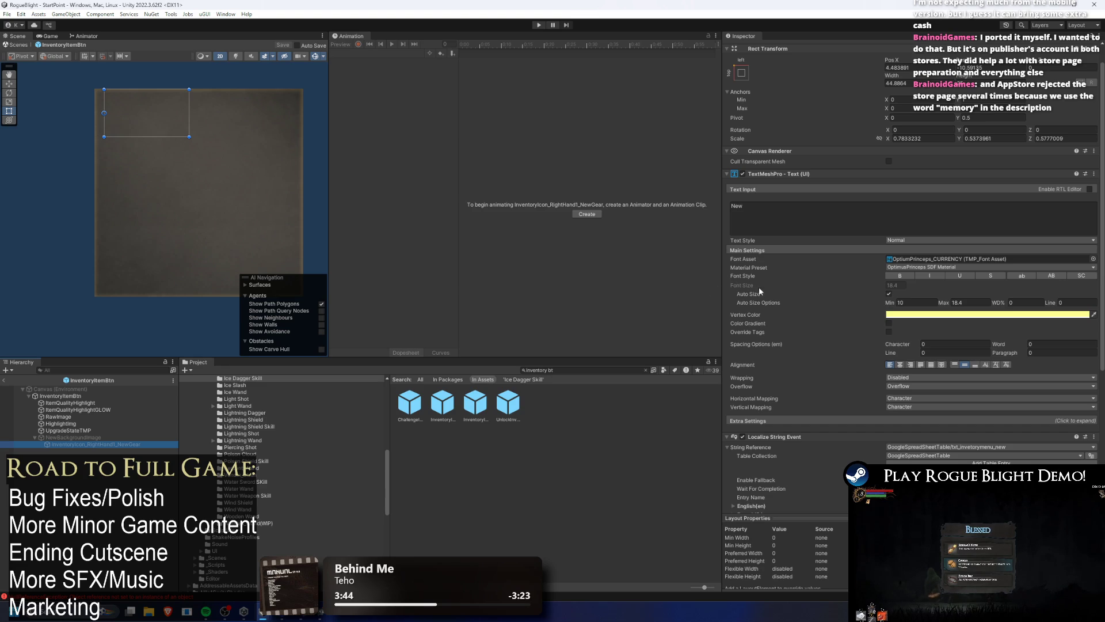
scroll(940, 274, down, 3)
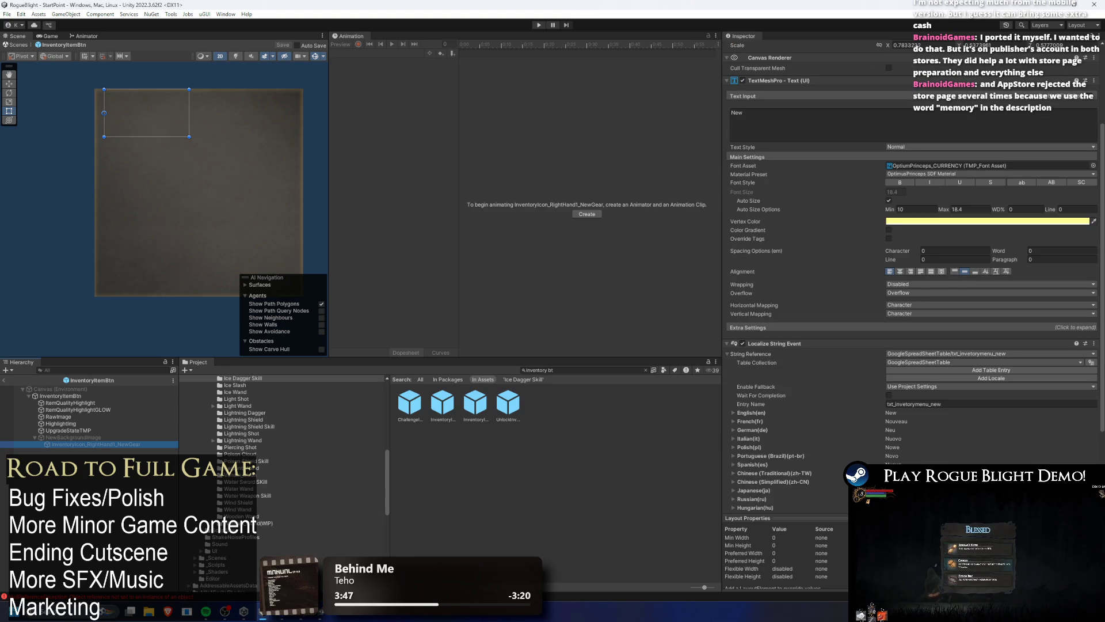
scroll(896, 266, up, 4)
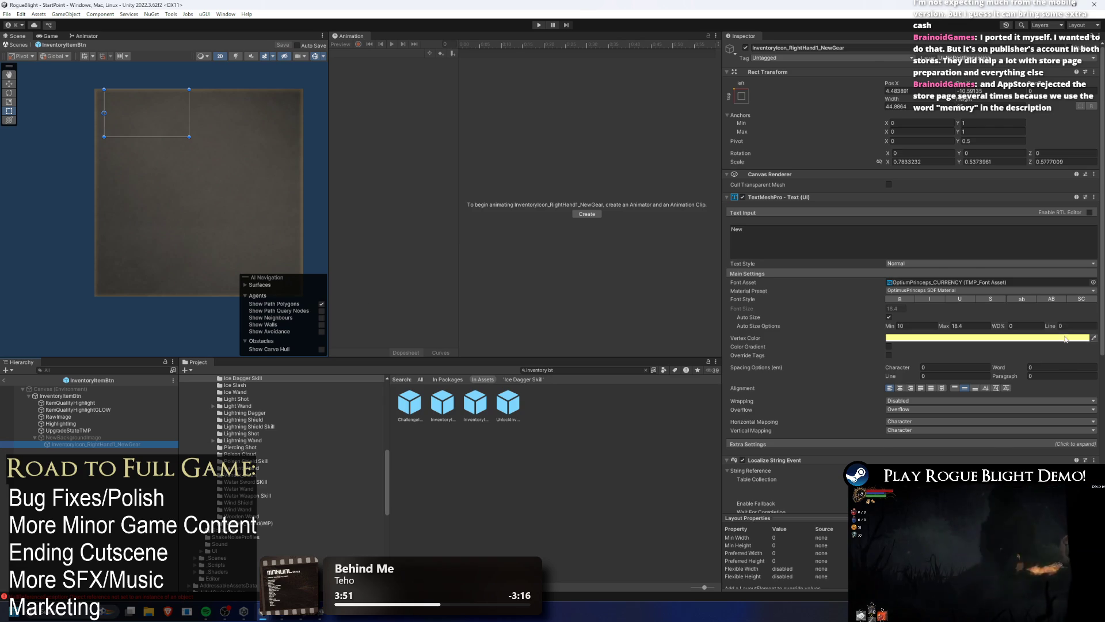
scroll(998, 336, down, 1)
scroll(957, 332, down, 4)
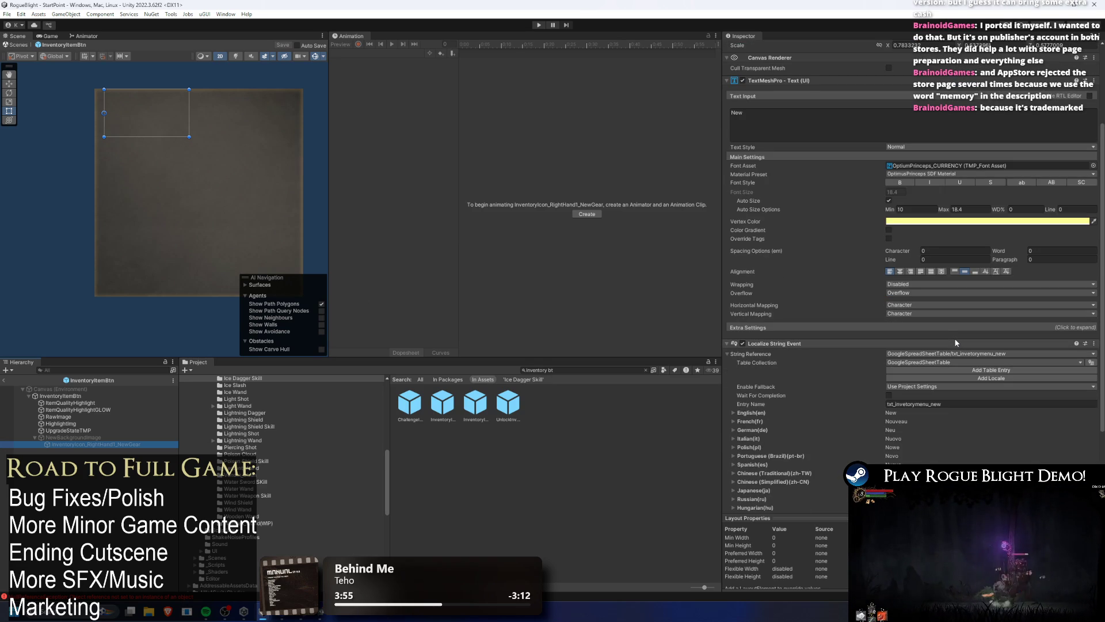
scroll(917, 253, up, 3)
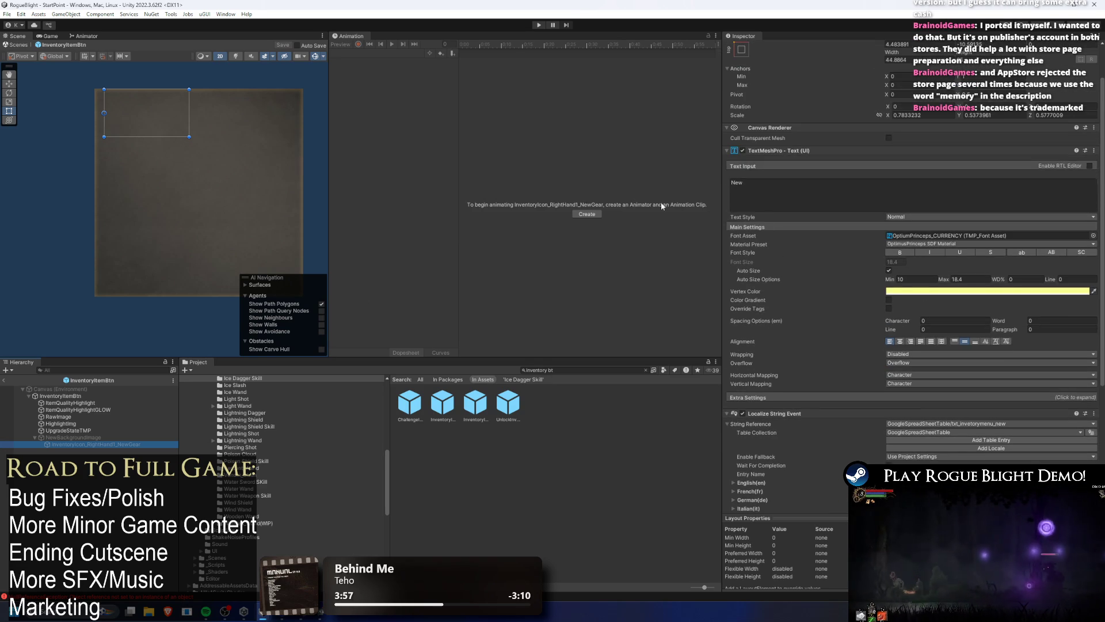
click(77, 437)
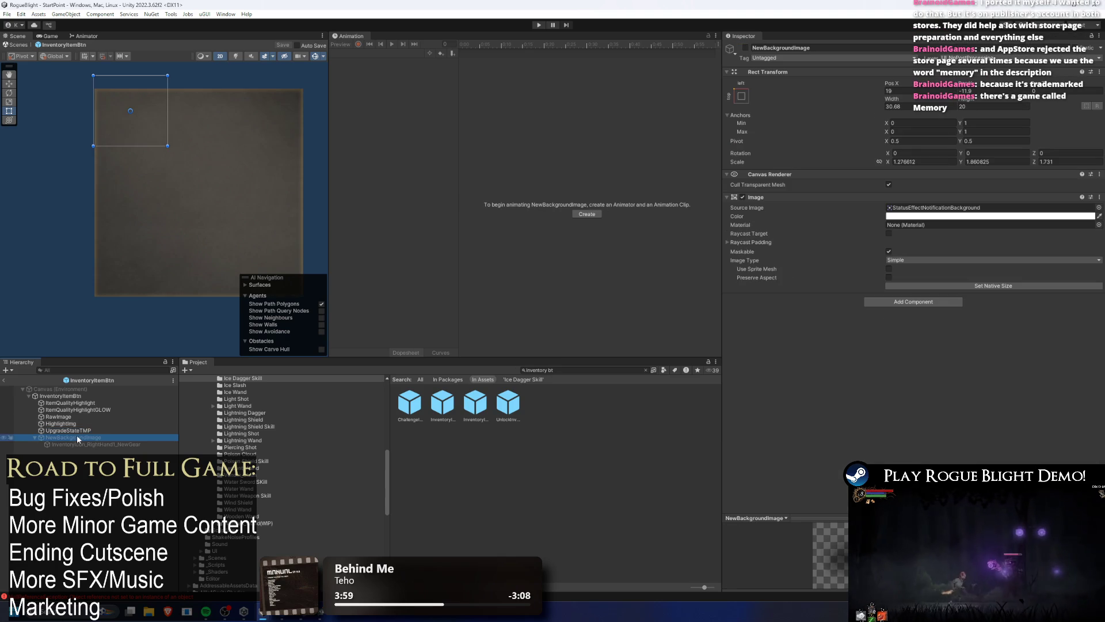
Make the New badge visible and fill the NewGear text with test text 'fdasfdsafdsaf'.
click(745, 49)
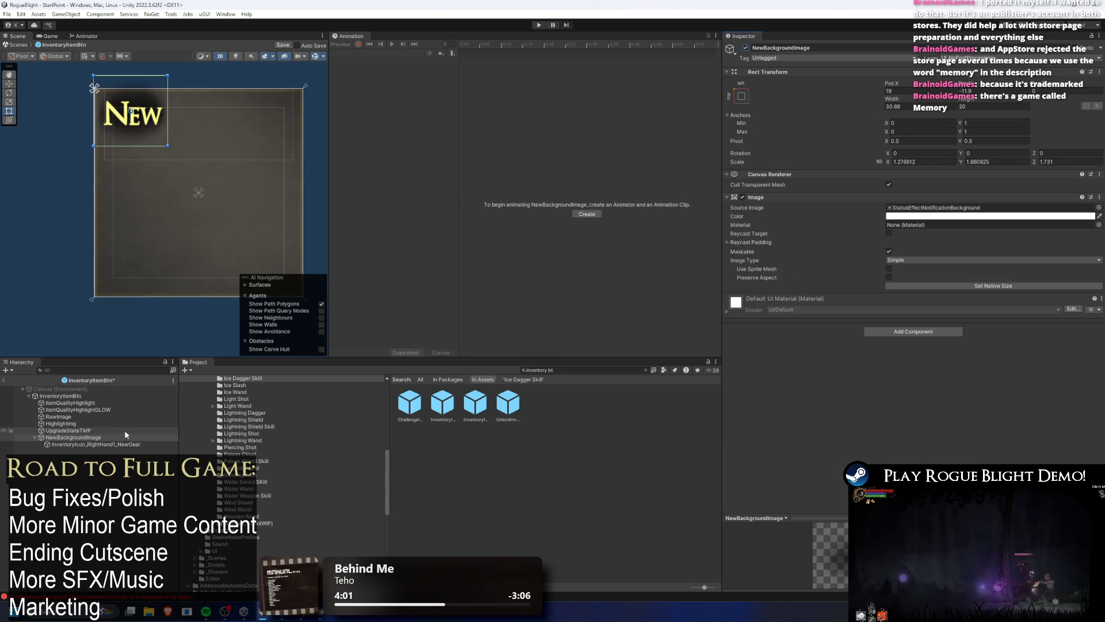
click(109, 445)
click(759, 229)
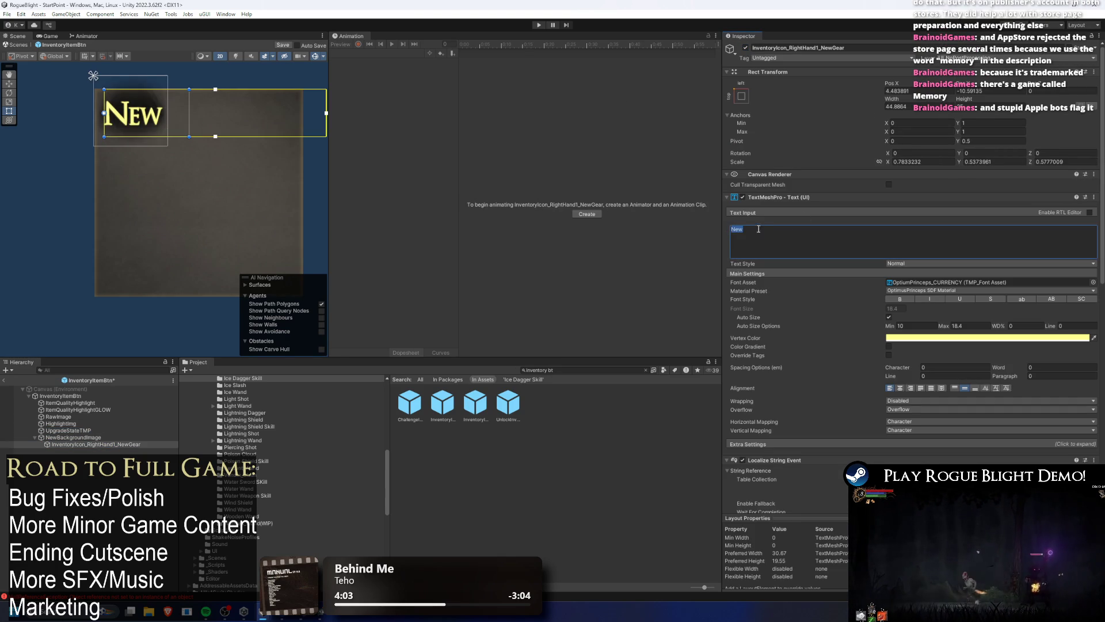
text(fdasfdsafdsaf)
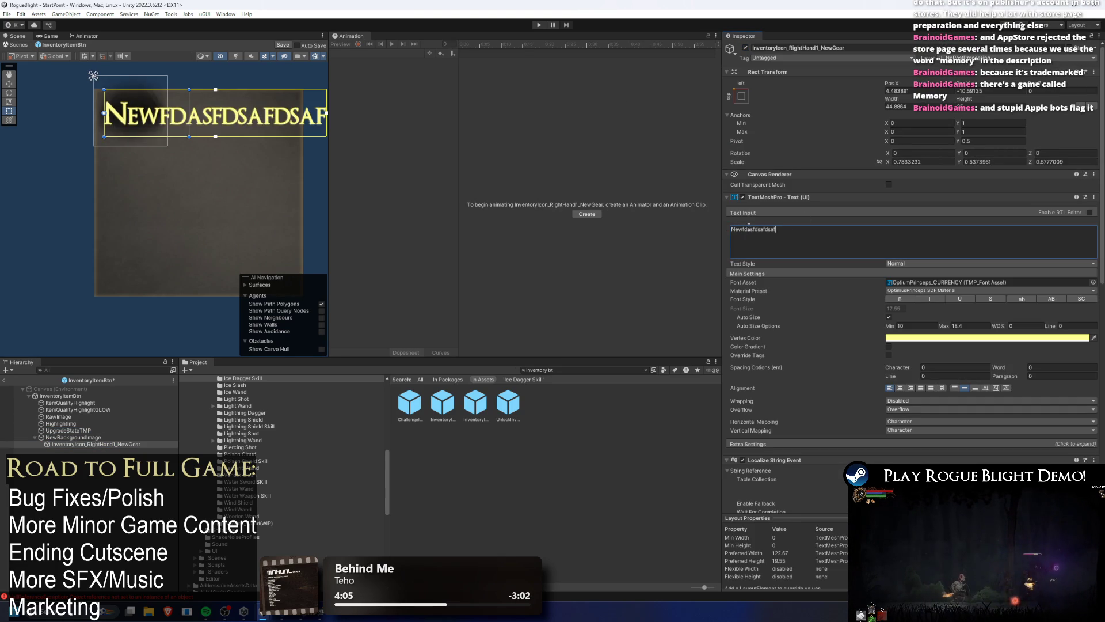
drag(162, 147, 128, 177)
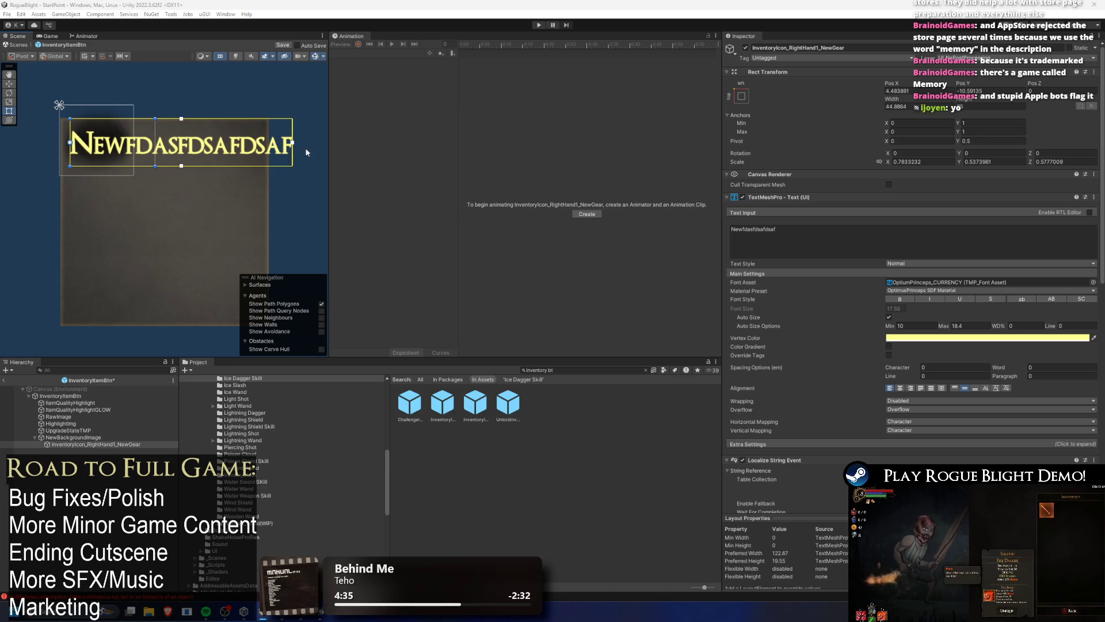
Narrow the badge text box until auto-size drops to 10, then disable NewBackgroundImage.
drag(293, 144, 155, 155)
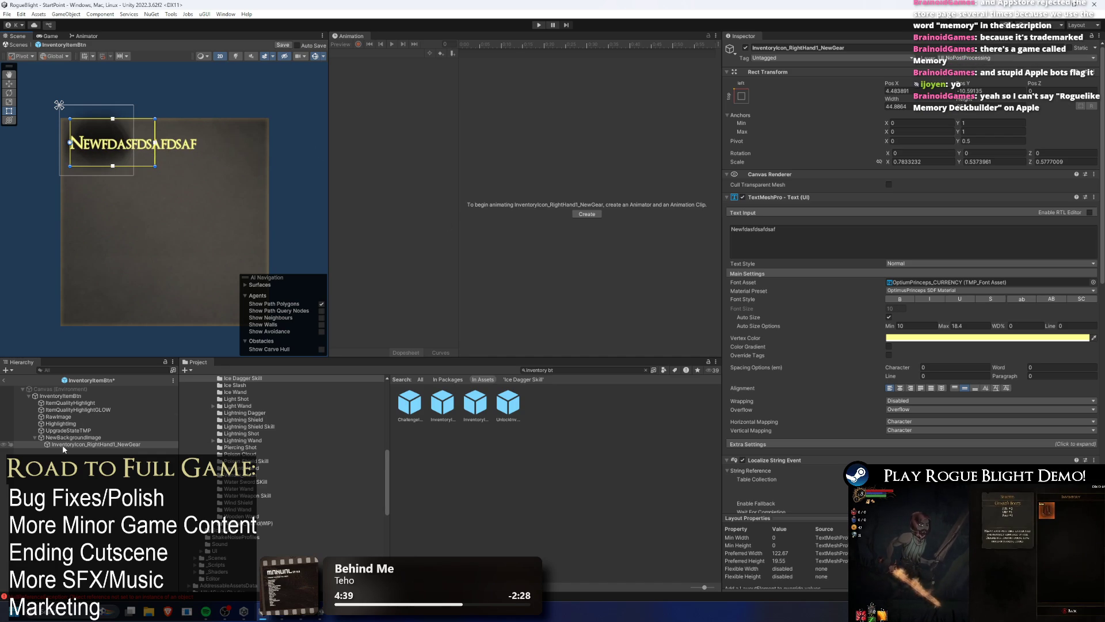
click(78, 438)
click(745, 48)
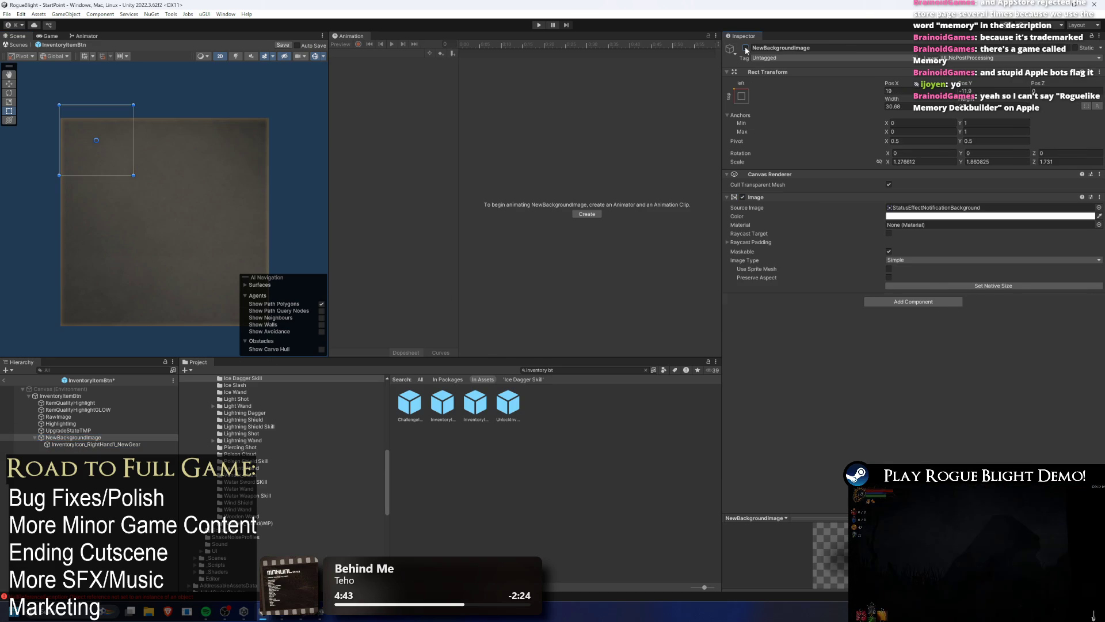
Clear the placeholder text from the gear icon's badge text object.
click(103, 444)
click(845, 253)
key(ctrl+a)
key(BackSpace)
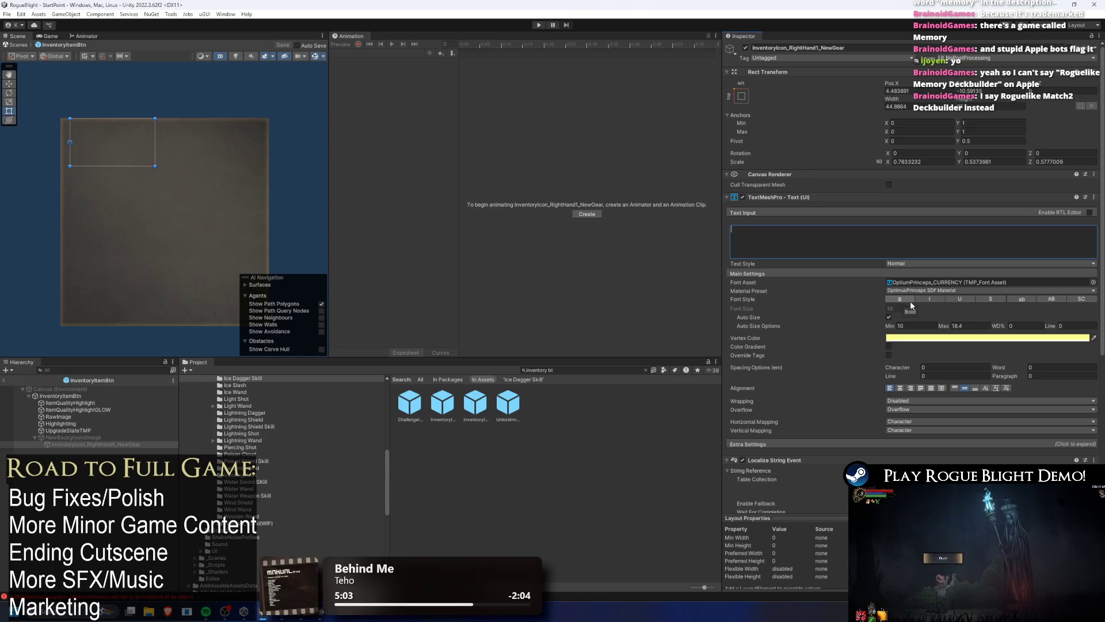
Inspect the quality highlight, background and badge objects, then return to the StartPoint scene.
click(70, 403)
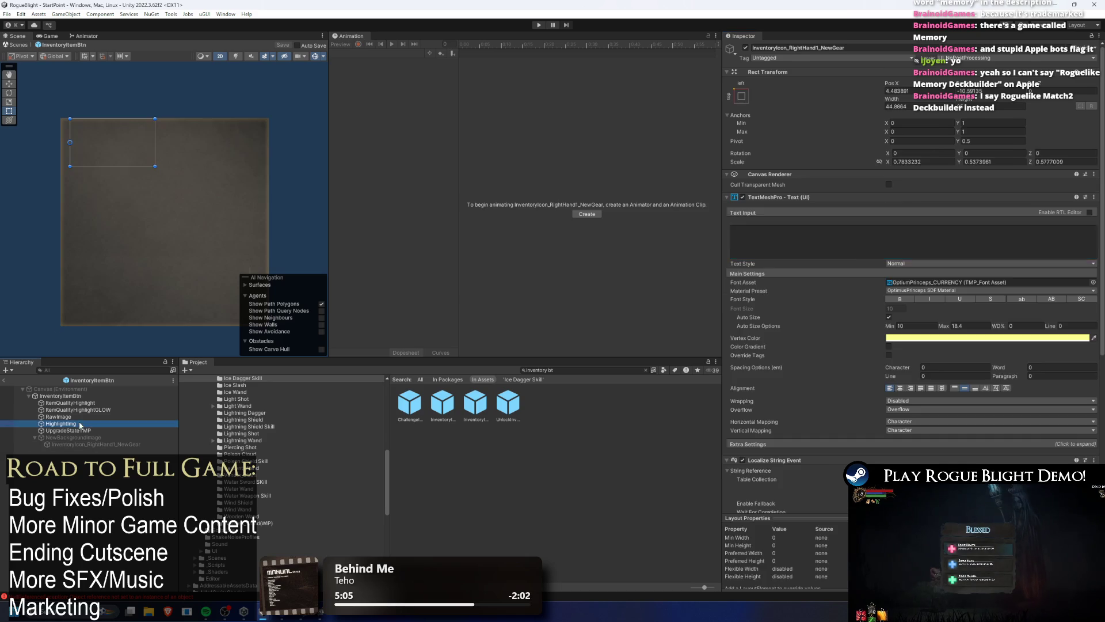
click(74, 437)
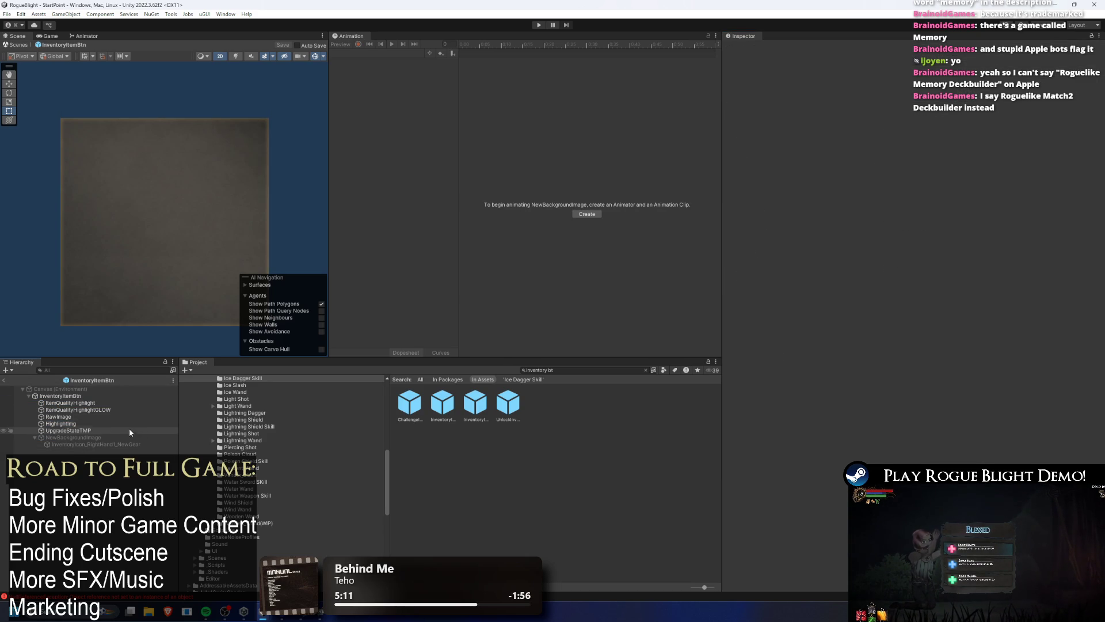
click(103, 444)
ctrl+click(102, 441)
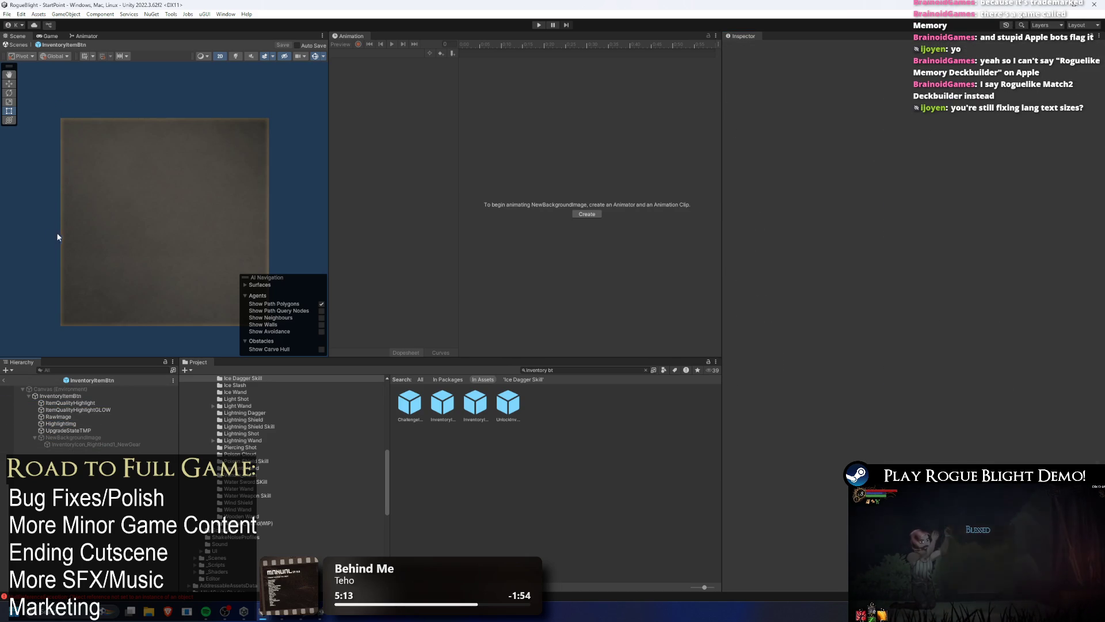
click(8, 378)
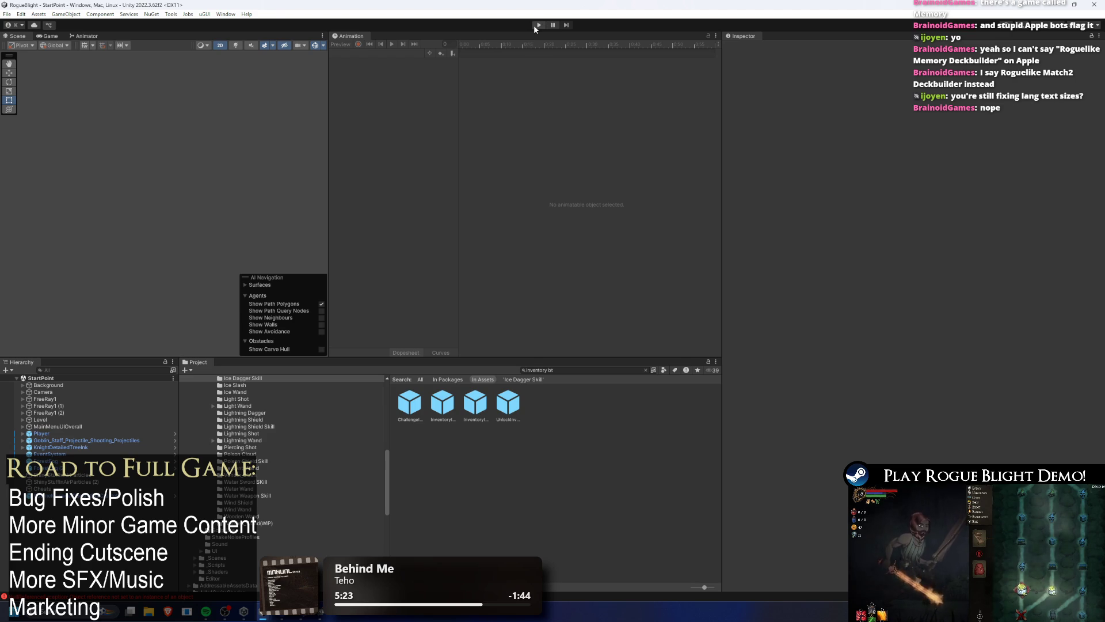
Play from a save slot, enable F1/F2 cheats, kill the goblin and collect its loot.
click(534, 25)
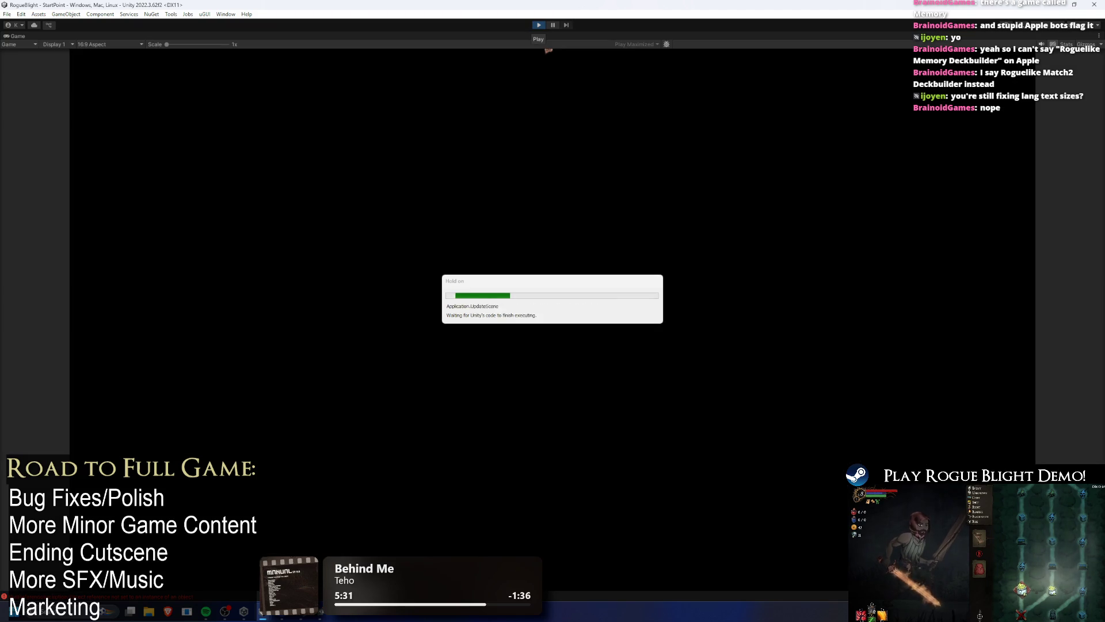
key(Return)
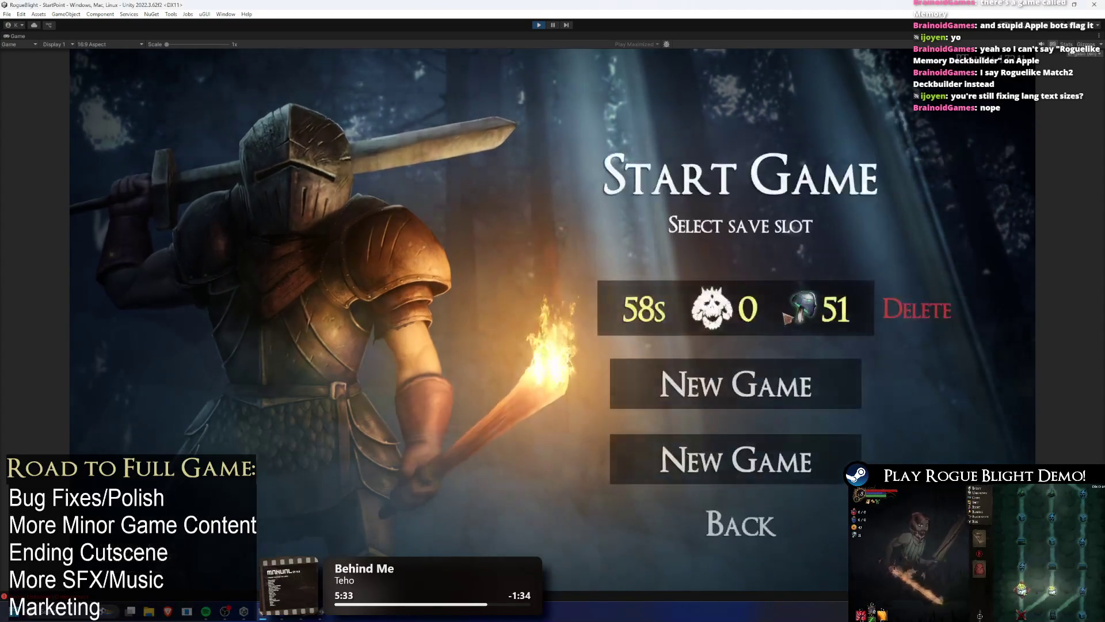
key(Return)
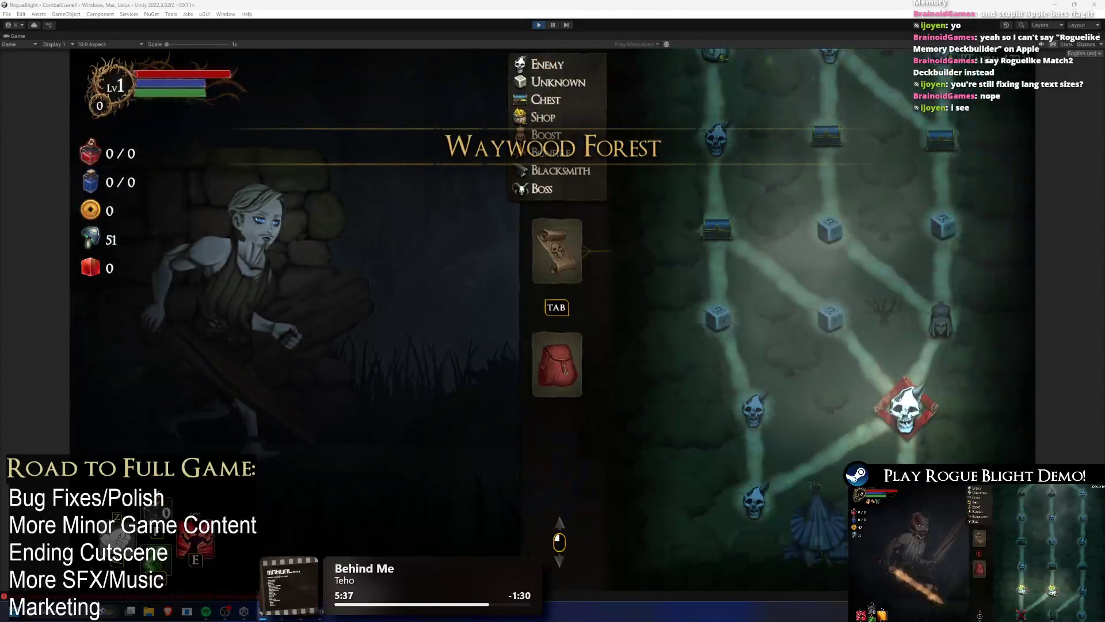
key(Tab)
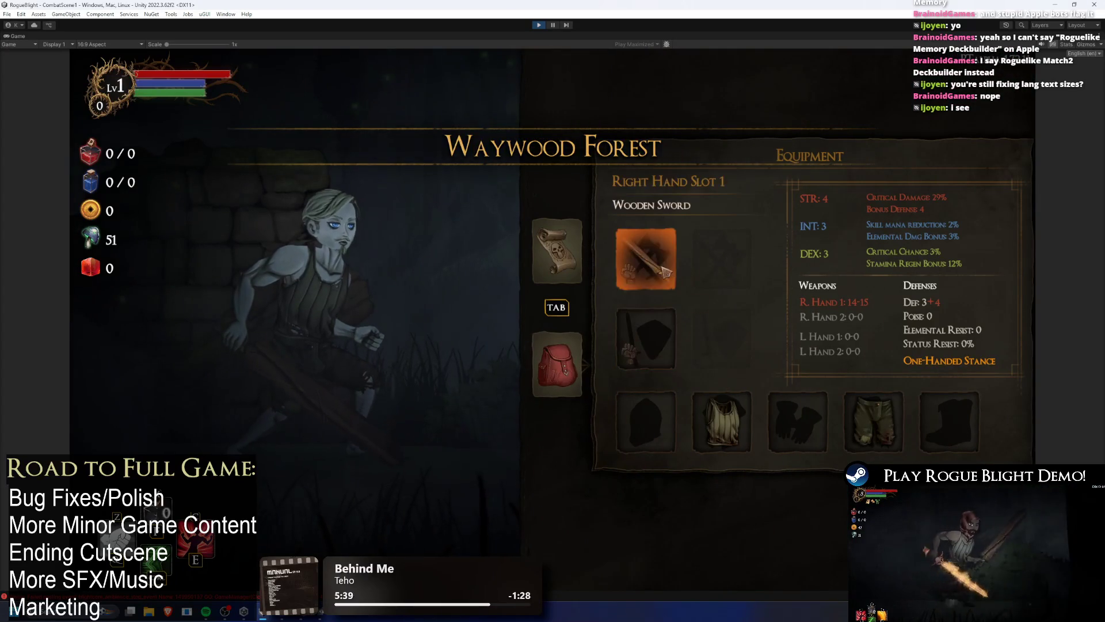
key(Tab)
key(Tab)
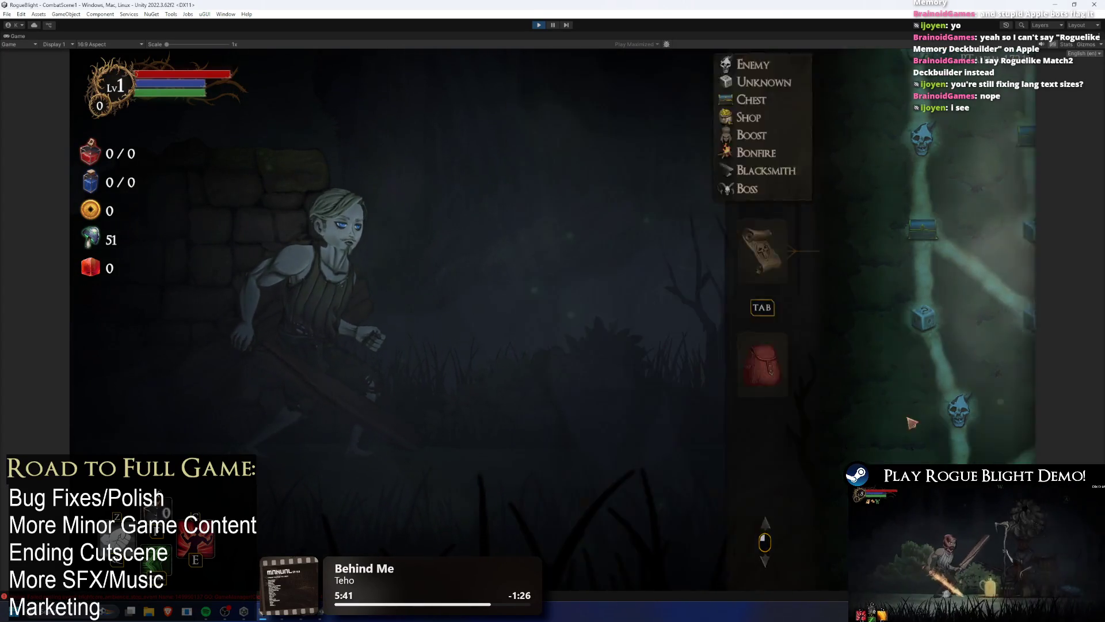
key(F1)
key(F2)
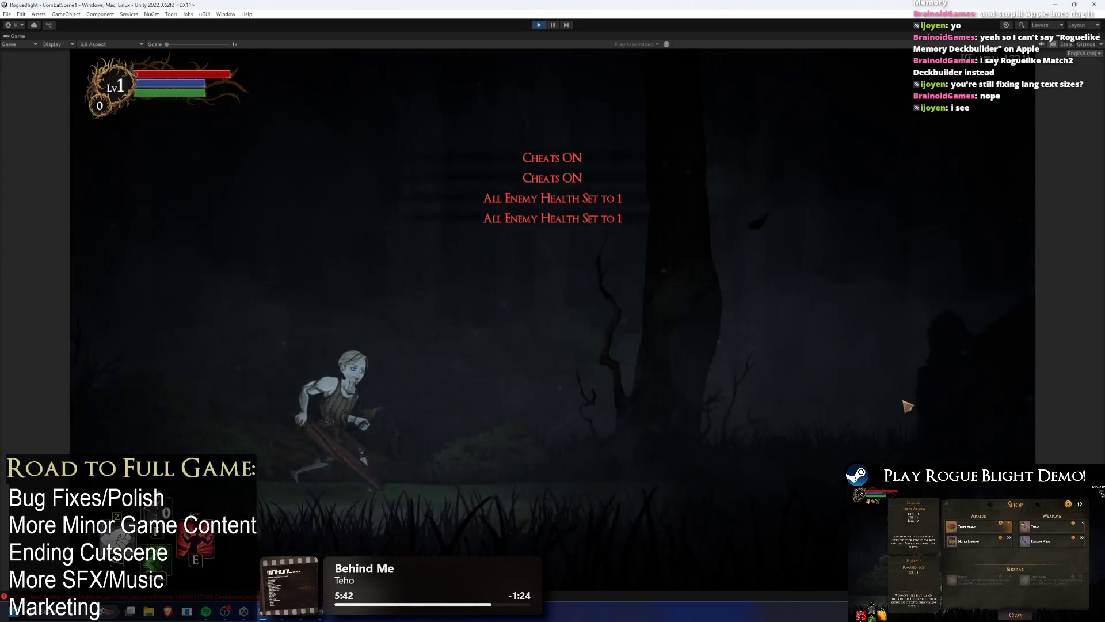
key(d)
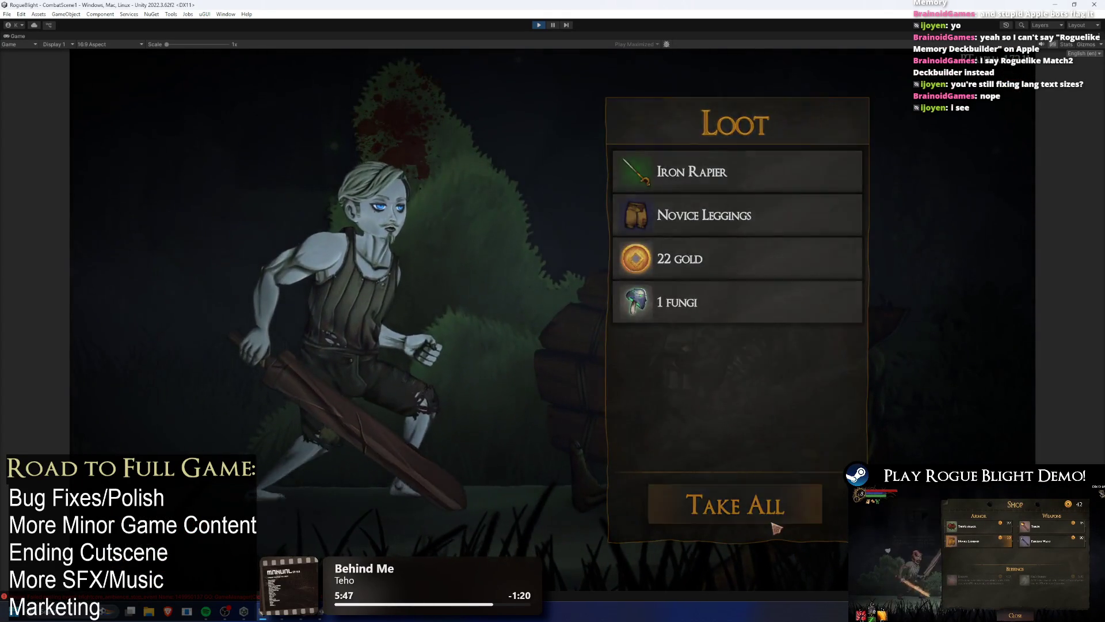
key(e)
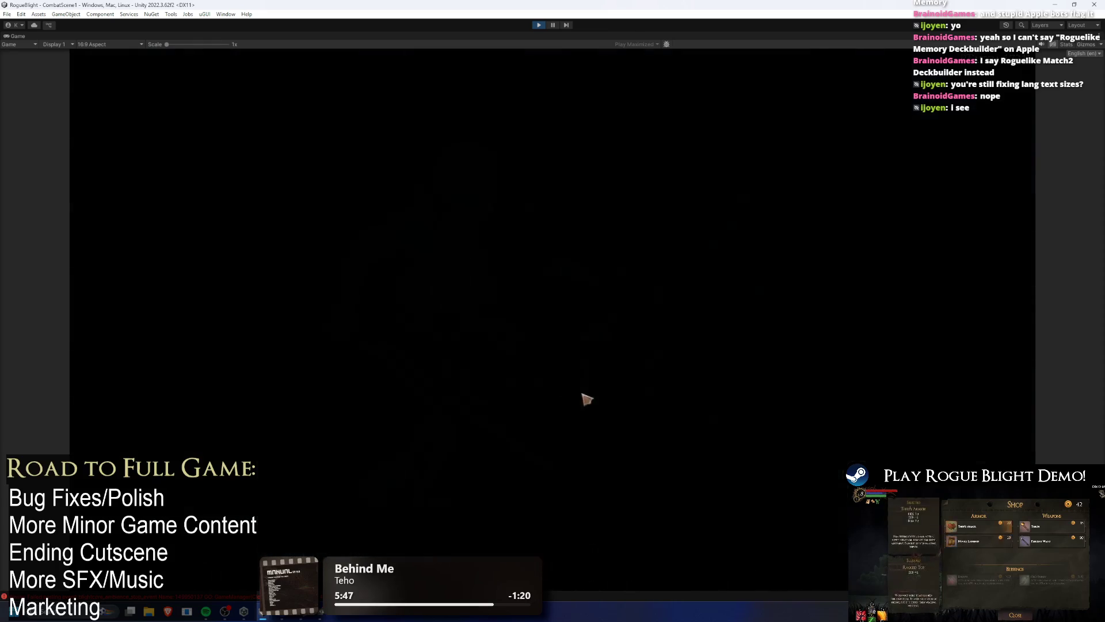
Check the equipment and inventory New badges in Korean, then stop the play-test.
key(Tab)
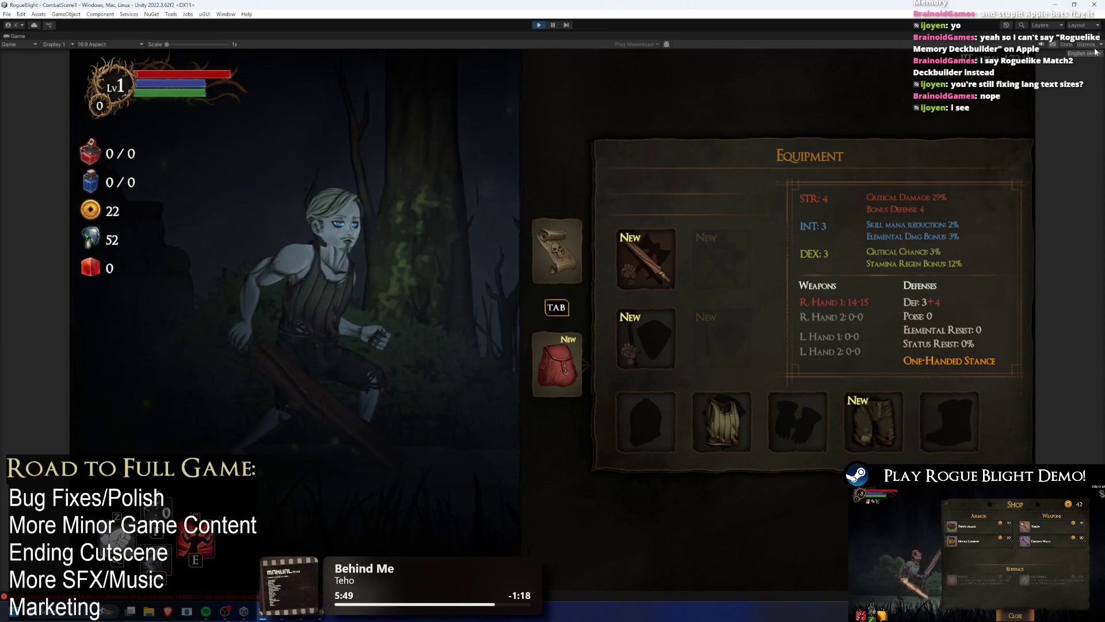
click(1084, 53)
click(1057, 178)
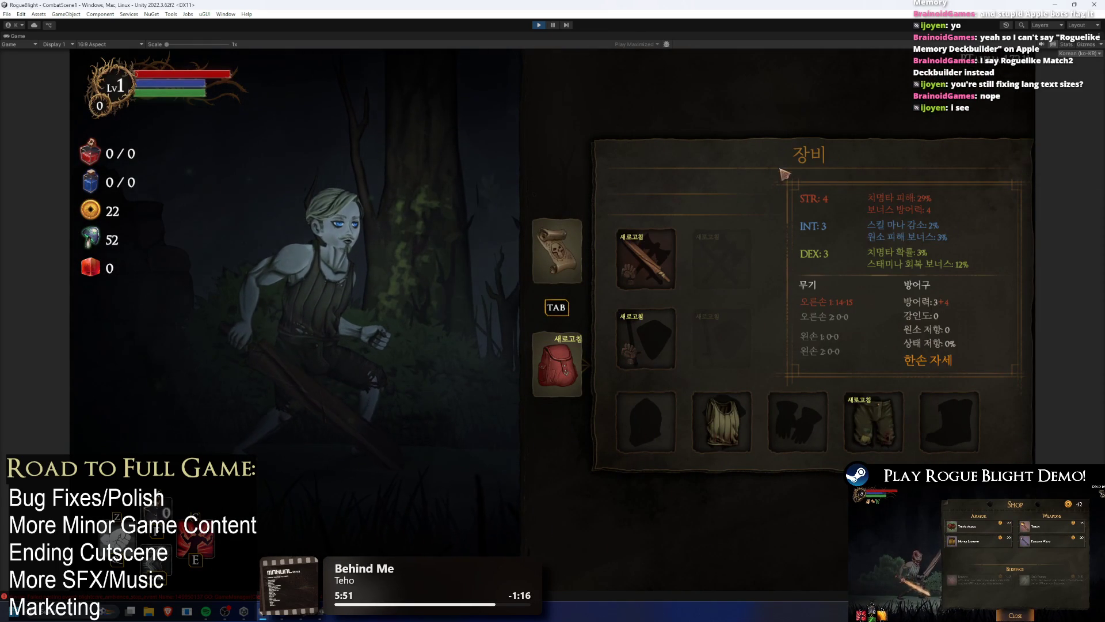
click(653, 262)
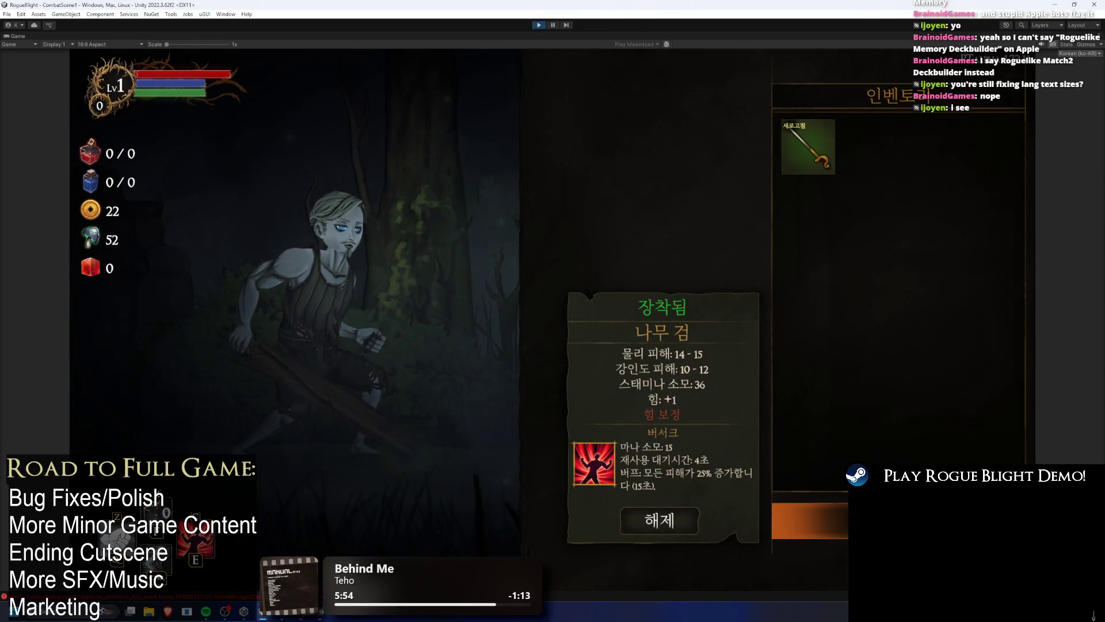
key(Tab)
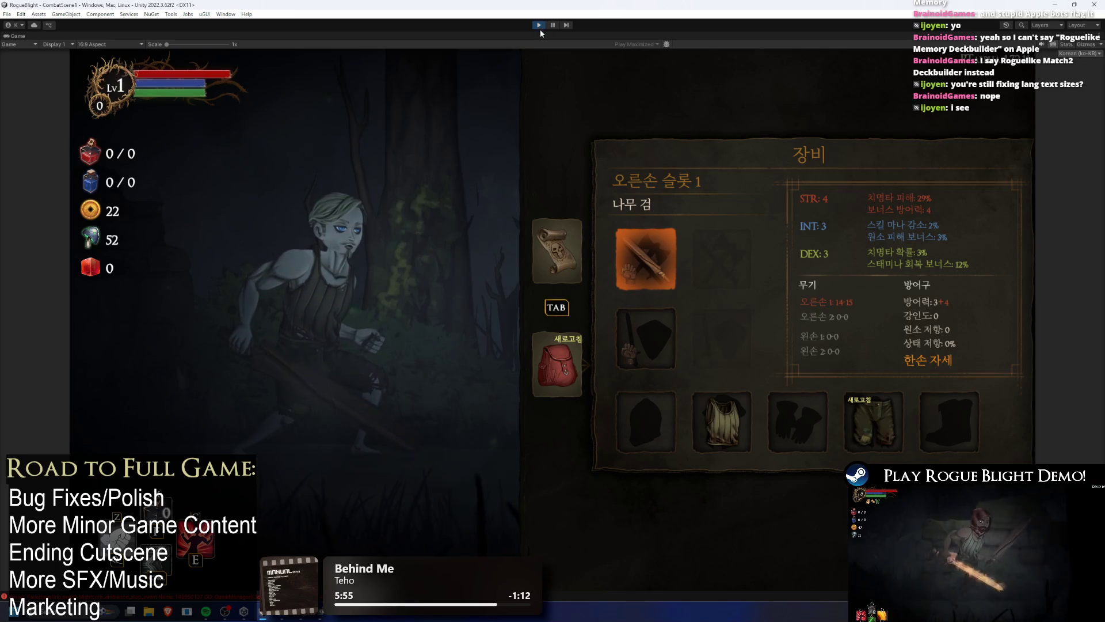
click(542, 27)
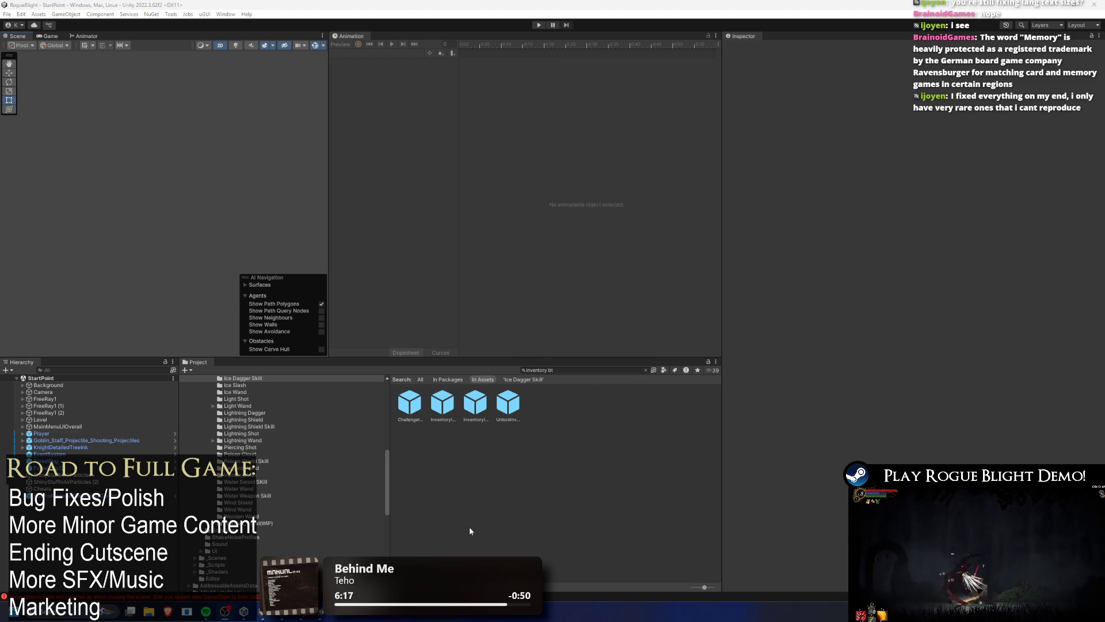
Search the Project for 'TODO' and view the TODO text asset in the Inspector.
mouse_move(245, 615)
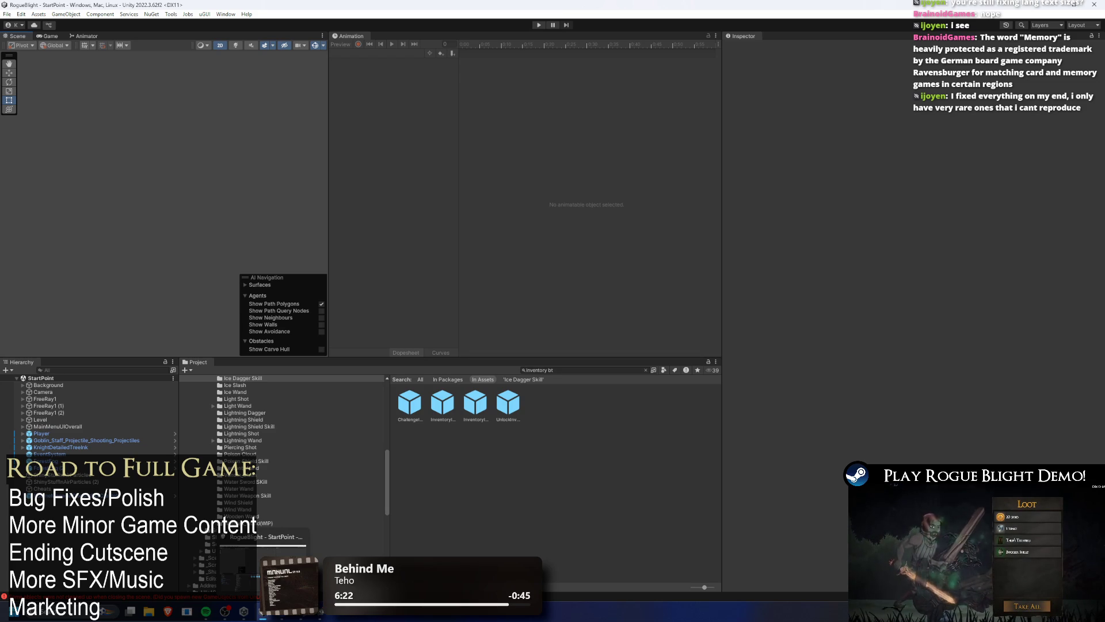
click(567, 368)
text(t)
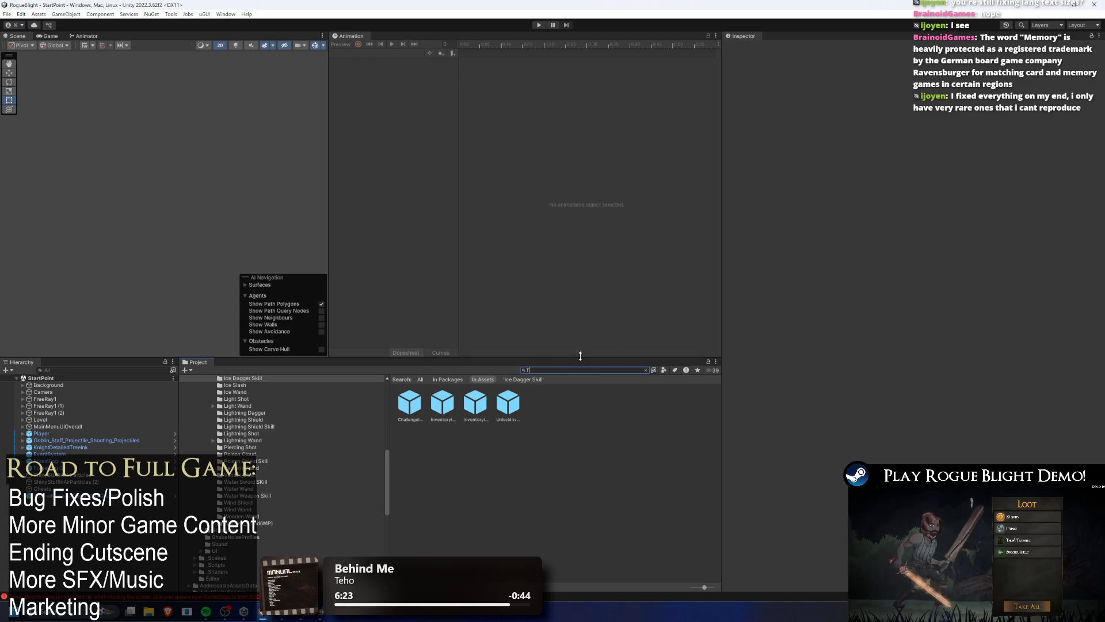
text(ODO)
click(411, 403)
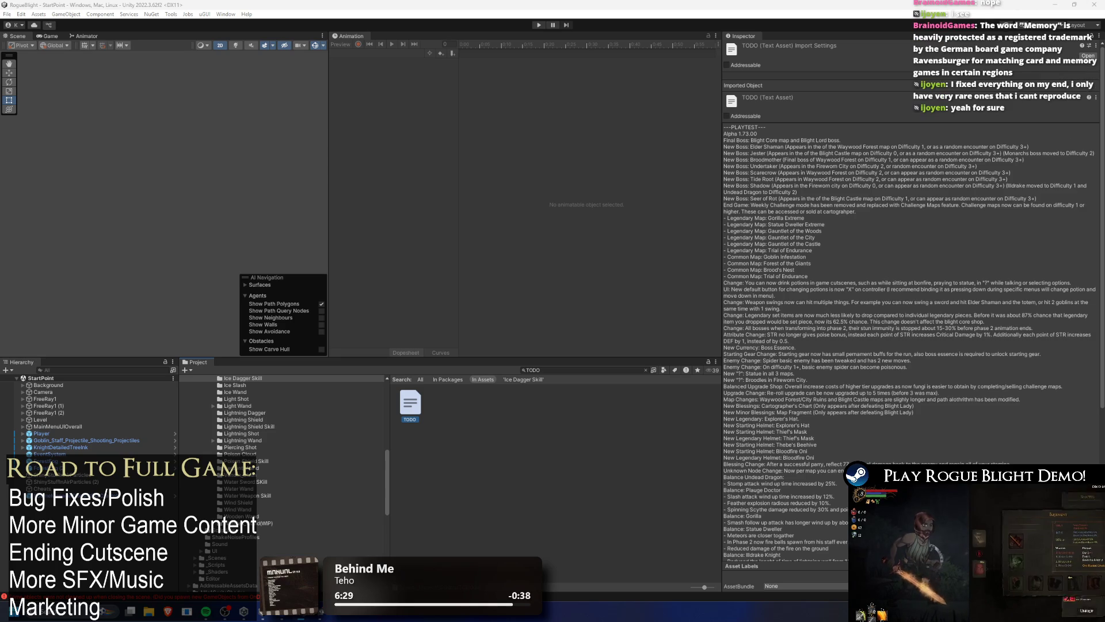
Switch to TODO.txt in Visual Studio and place the caret at the end of line 155.
key(alt+Tab)
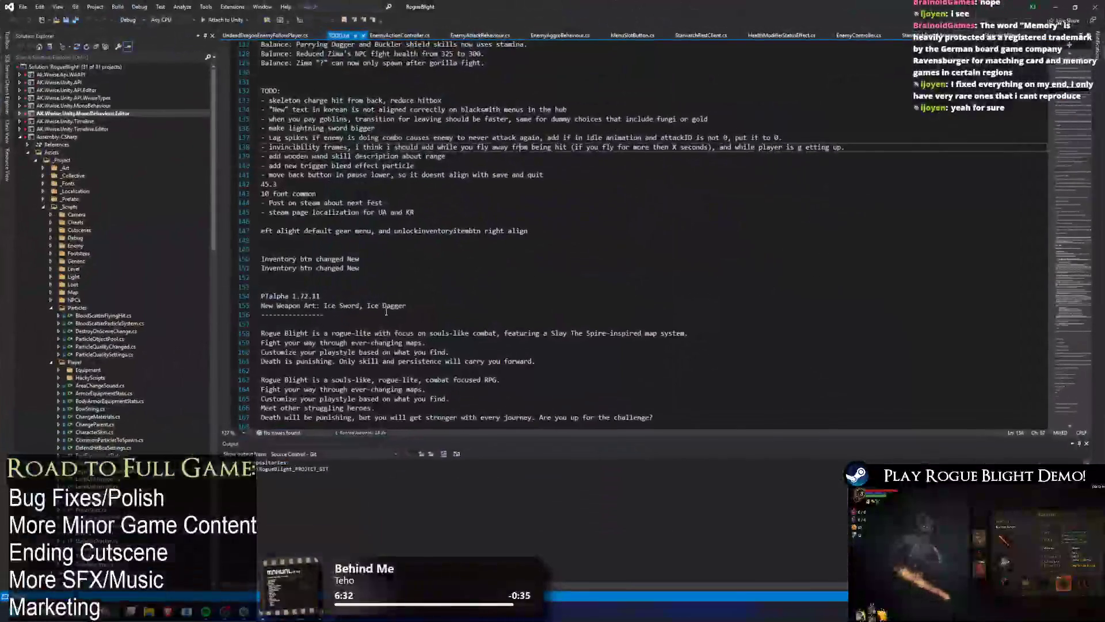
scroll(461, 230, down, 5)
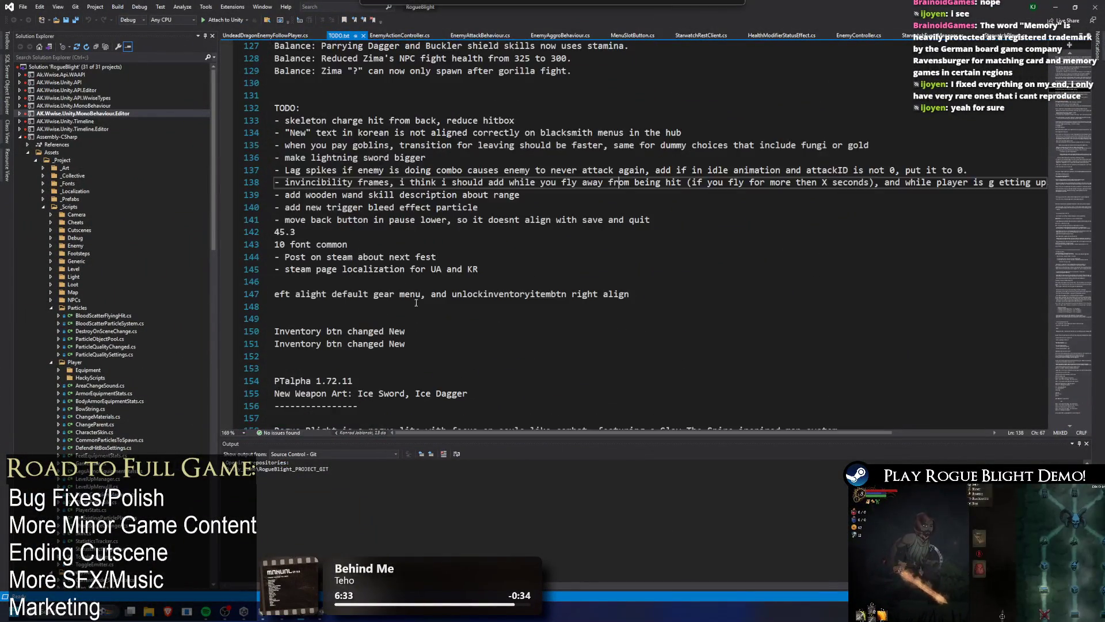
ctrl+scroll(461, 230, up, 3)
click(499, 196)
click(499, 206)
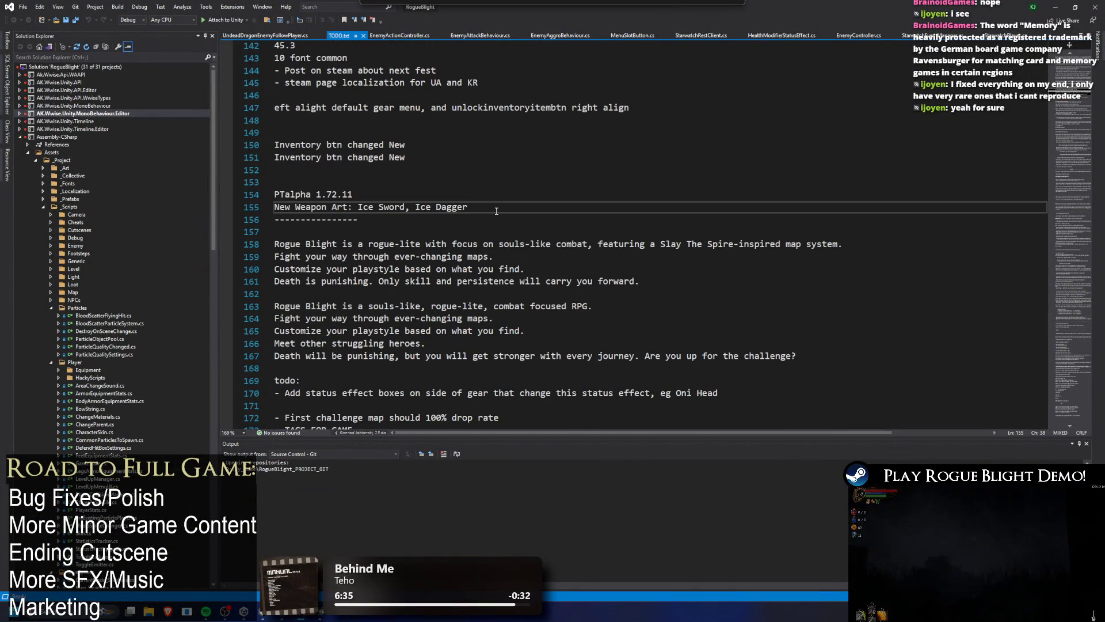
scroll(504, 203, up, 5)
scroll(504, 201, up, 1)
scroll(505, 201, down, 3)
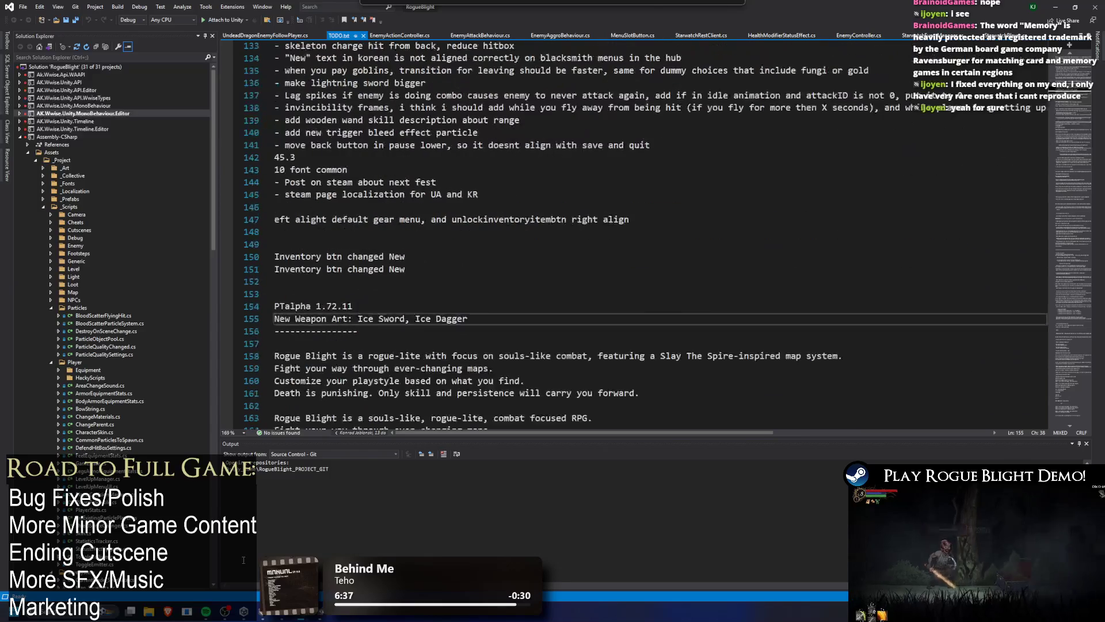
scroll(426, 283, down, 2)
Add the Localization note that 'New' text aligns in all languages, and save TODO.txt.
key(Return)
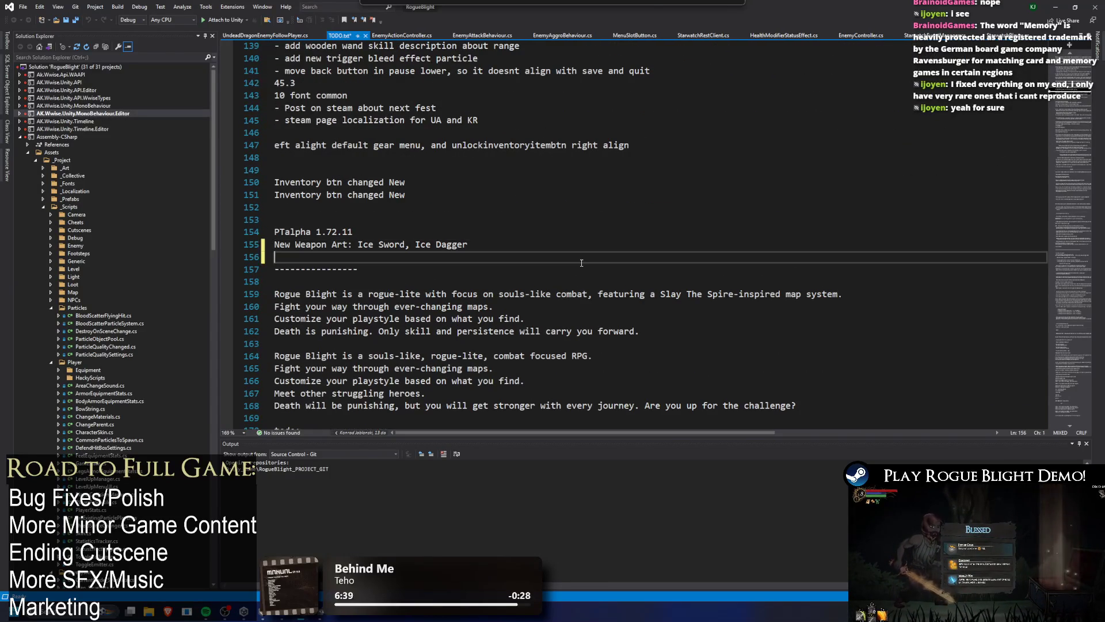
text(Localizati)
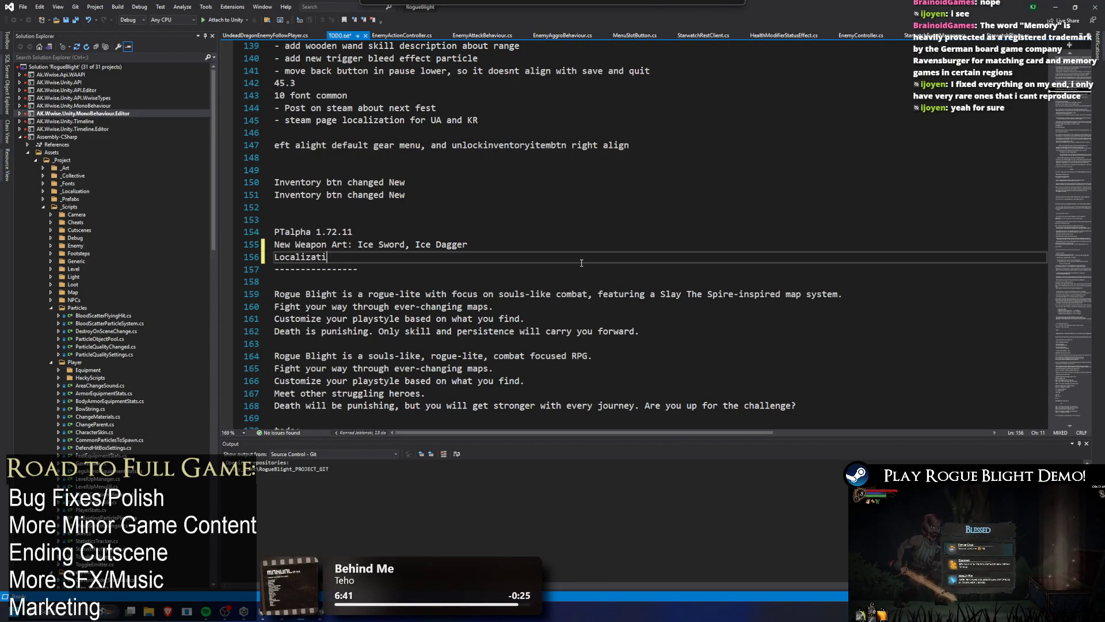
text(!")
text(ew" text in)
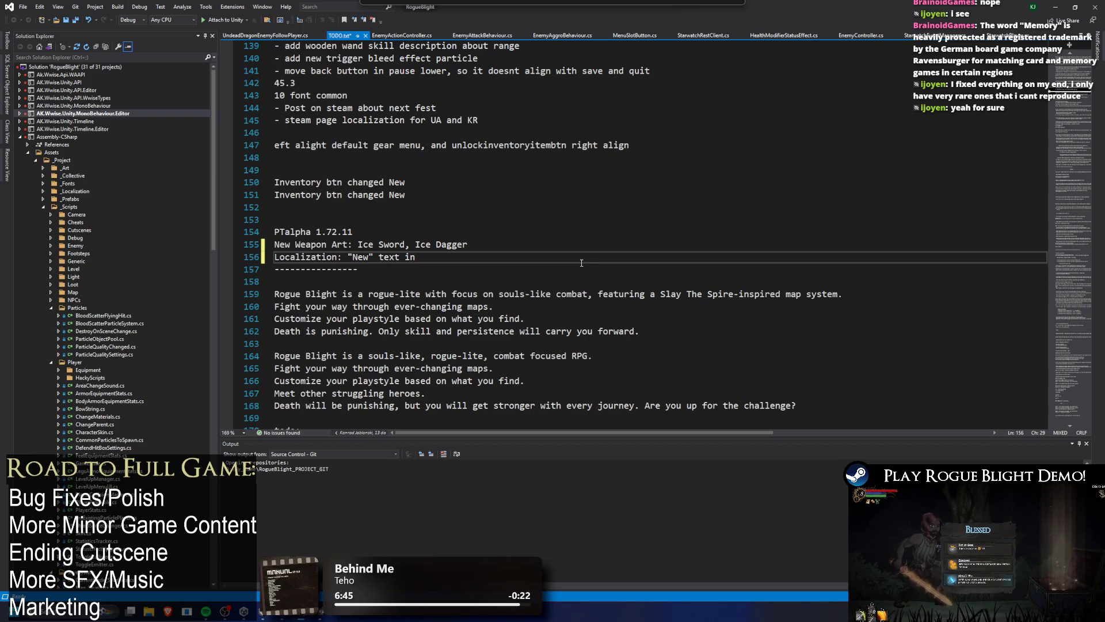
text( inventory and )
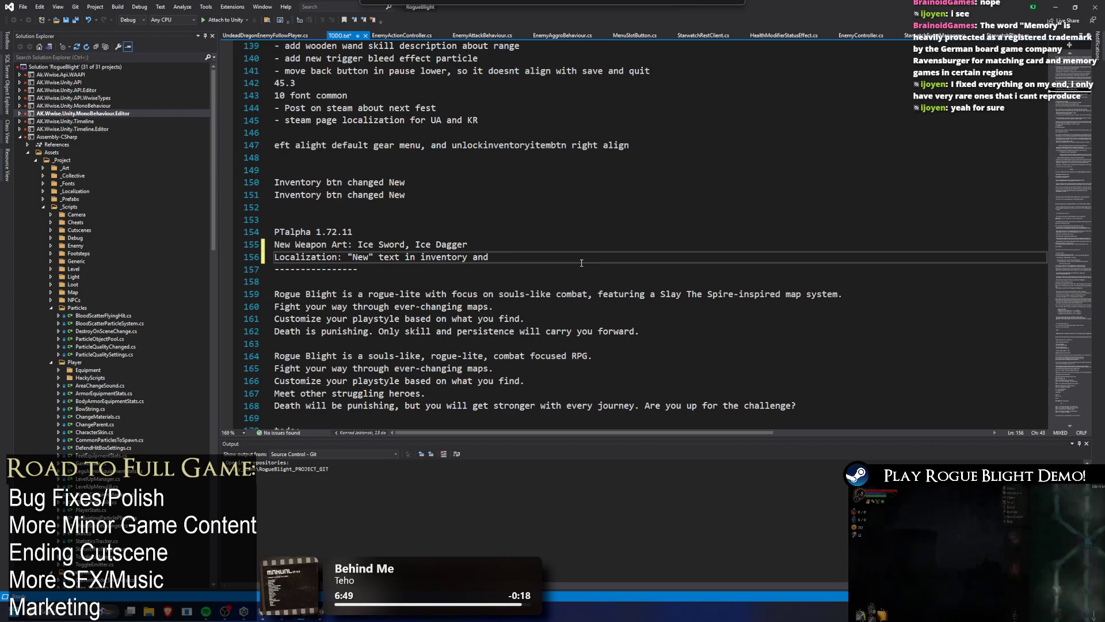
text(starting g)
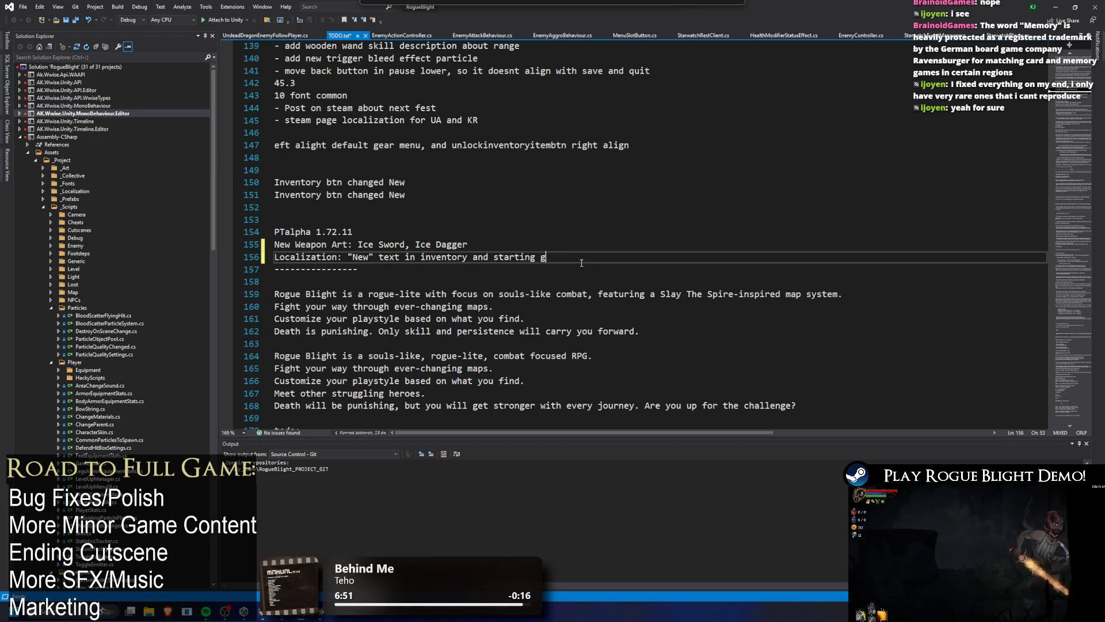
text(ear now is aligned prope)
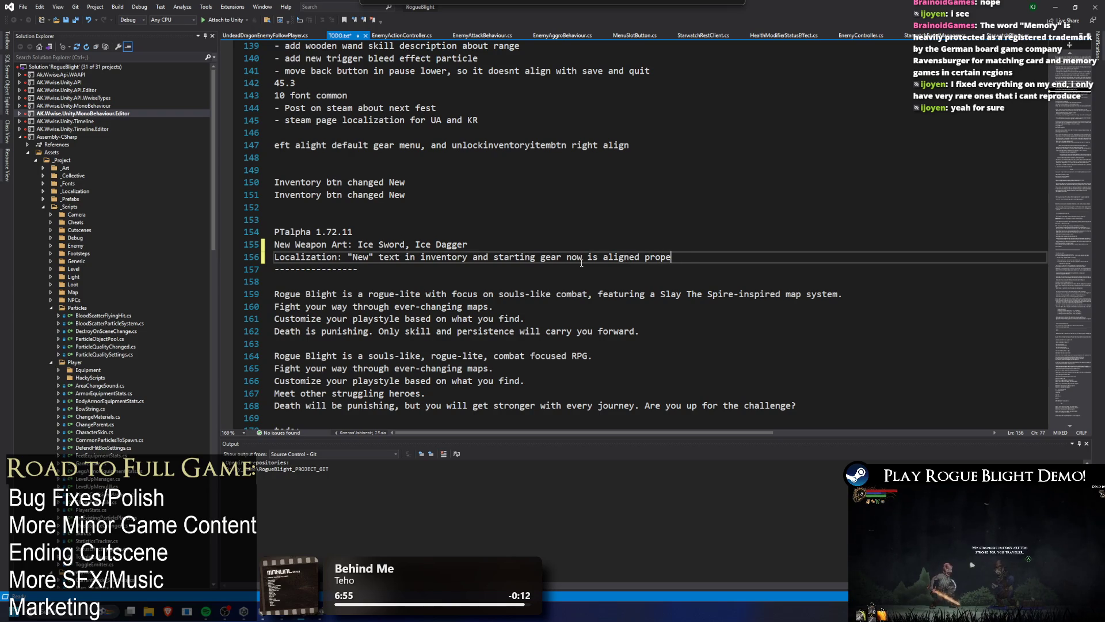
text(rly on all langauges.)
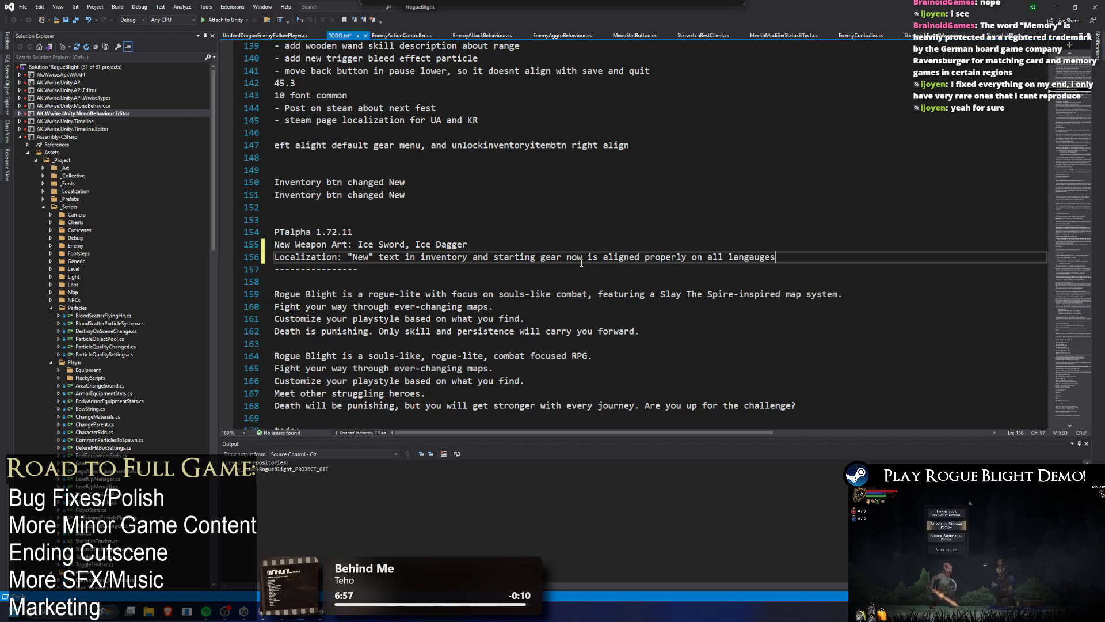
key(Return)
key(BackSpace)
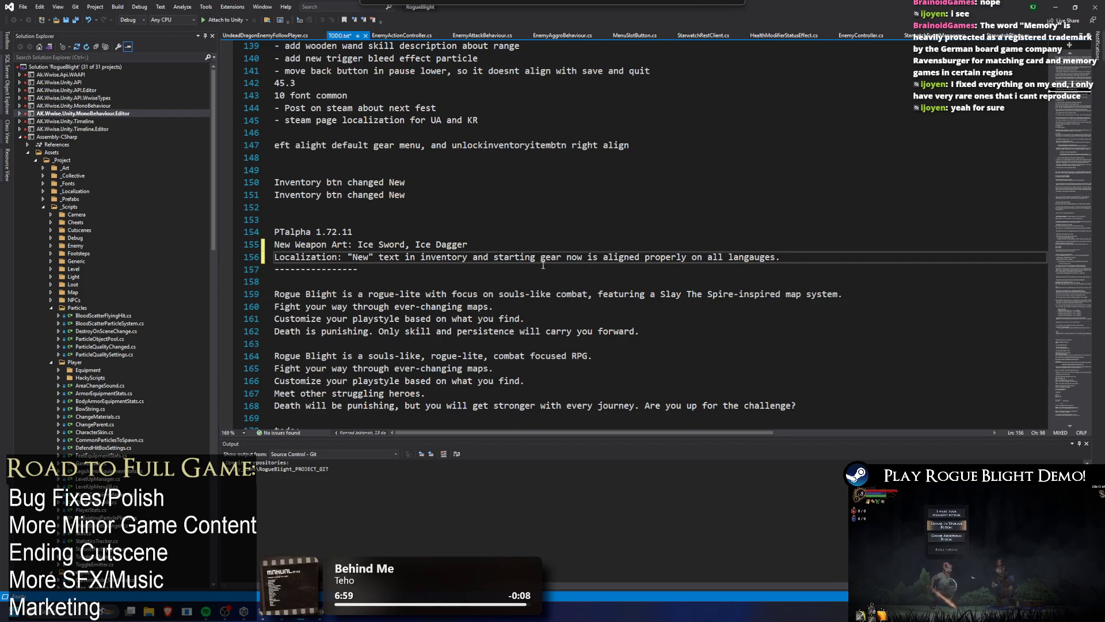
key(ctrl+s)
drag(276, 295, 800, 331)
Delete the Rogue Blight description drafts and tidy the blank lines around todo:.
key(BackSpace)
key(BackSpace)
scroll(719, 311, up, 3)
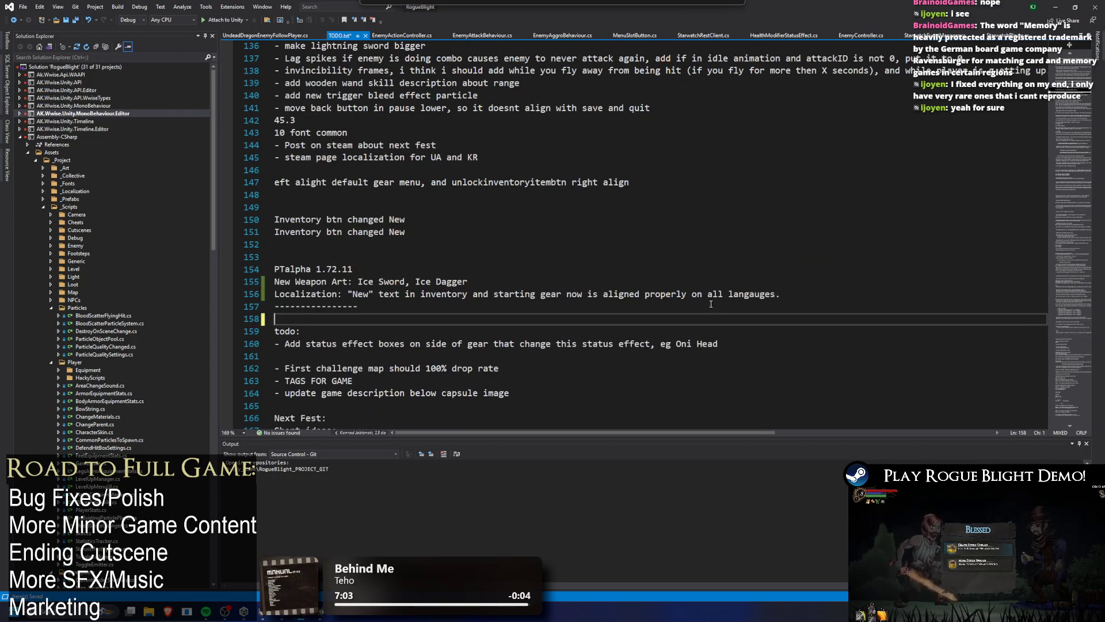
click(393, 358)
key(BackSpace)
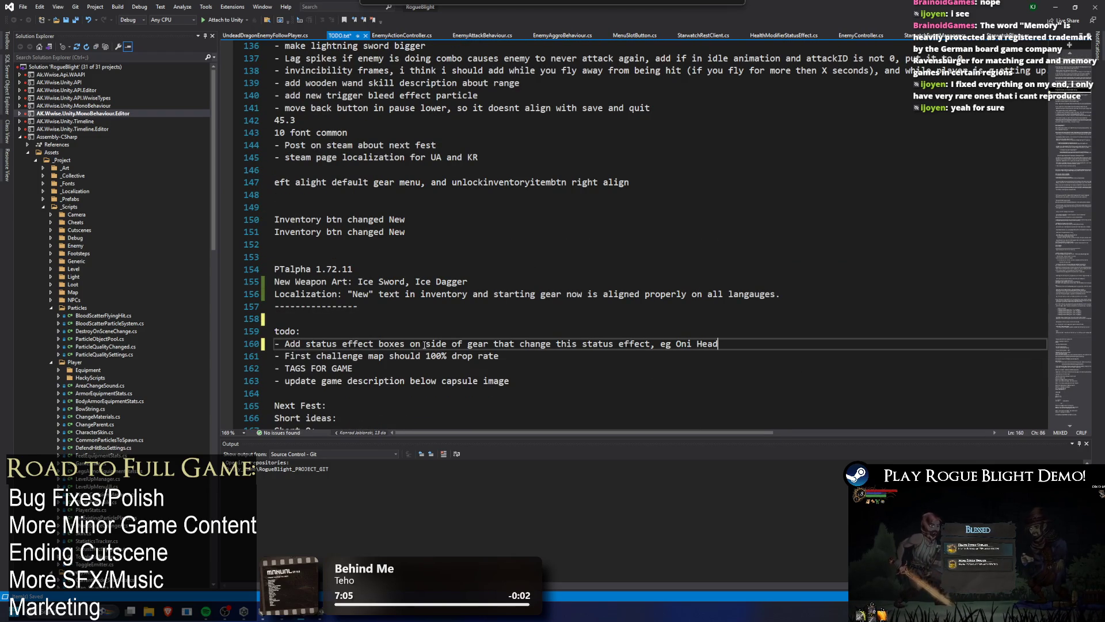
click(342, 325)
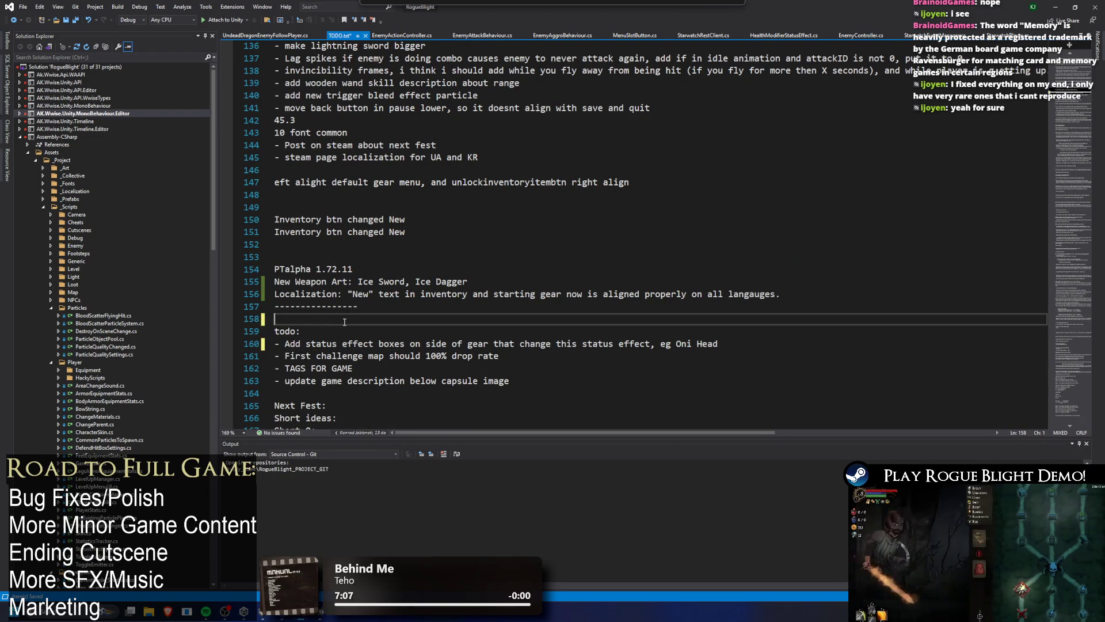
key(ctrl+Return)
scroll(353, 316, up, 1)
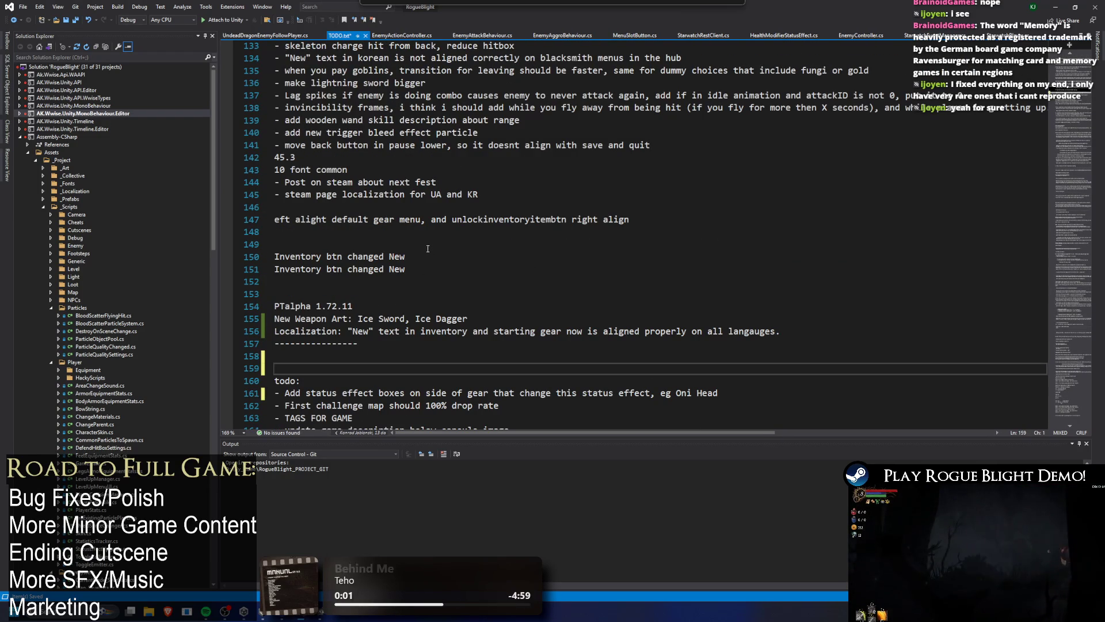
Delete the two 'Inventory btn changed New' lines and copy the unlockinventoryitembtn name.
drag(427, 274, 195, 259)
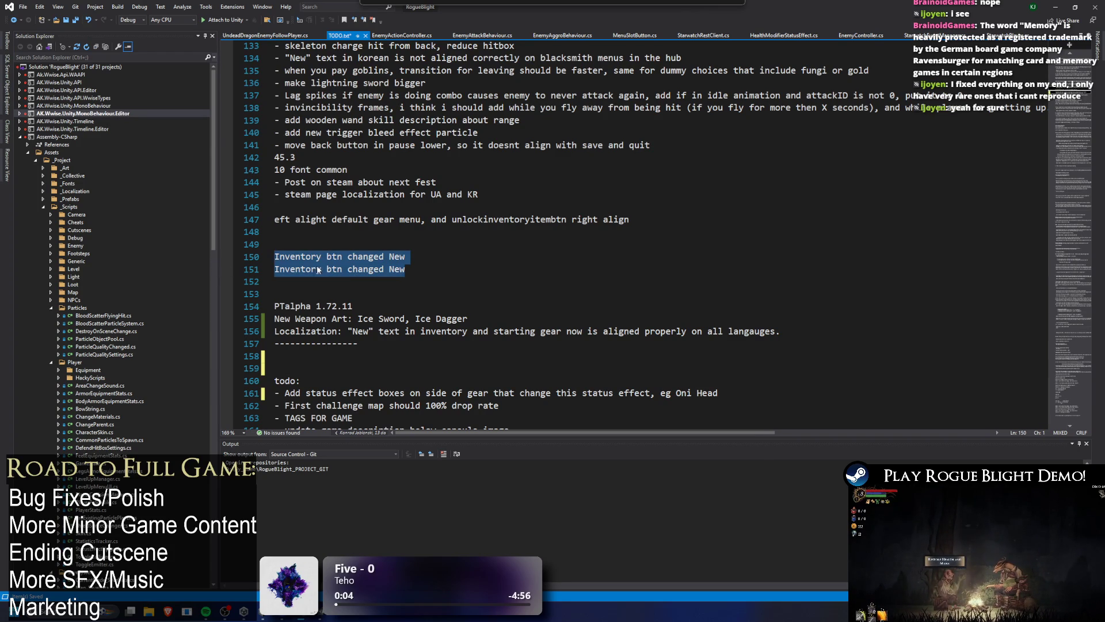
key(BackSpace)
key(BackSpace)
key(BackSpace)
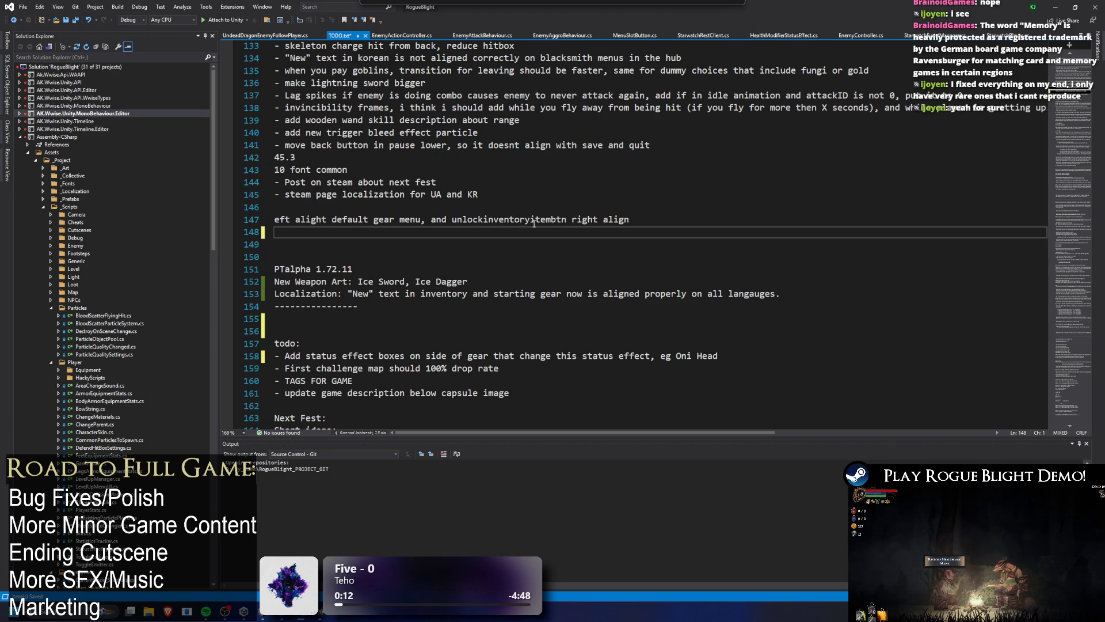
double_click(526, 220)
key(ctrl+c)
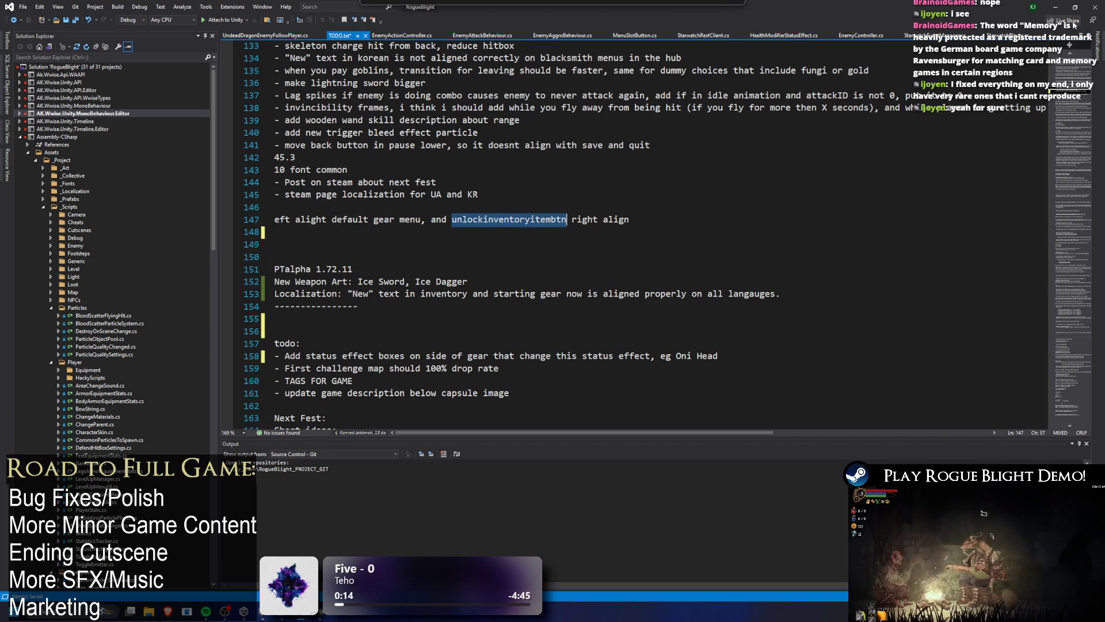
click(1060, 7)
Search for unlockinventoryitembtn, open the UnlockInventoryItemBtn prefab, then return to the scene.
click(552, 371)
key(ctrl+v)
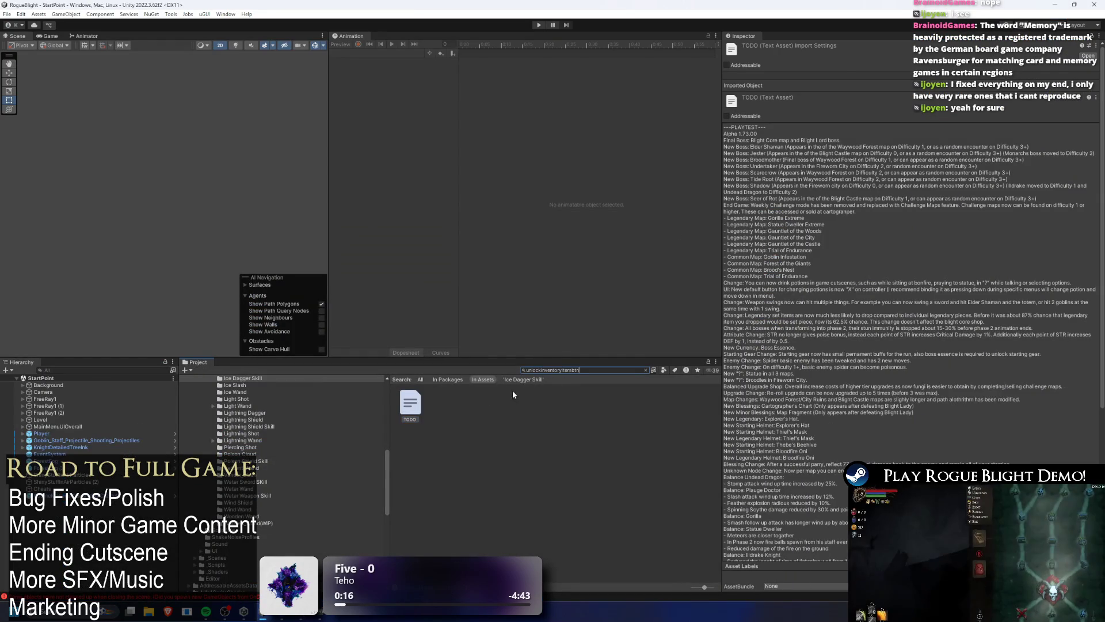
double_click(405, 401)
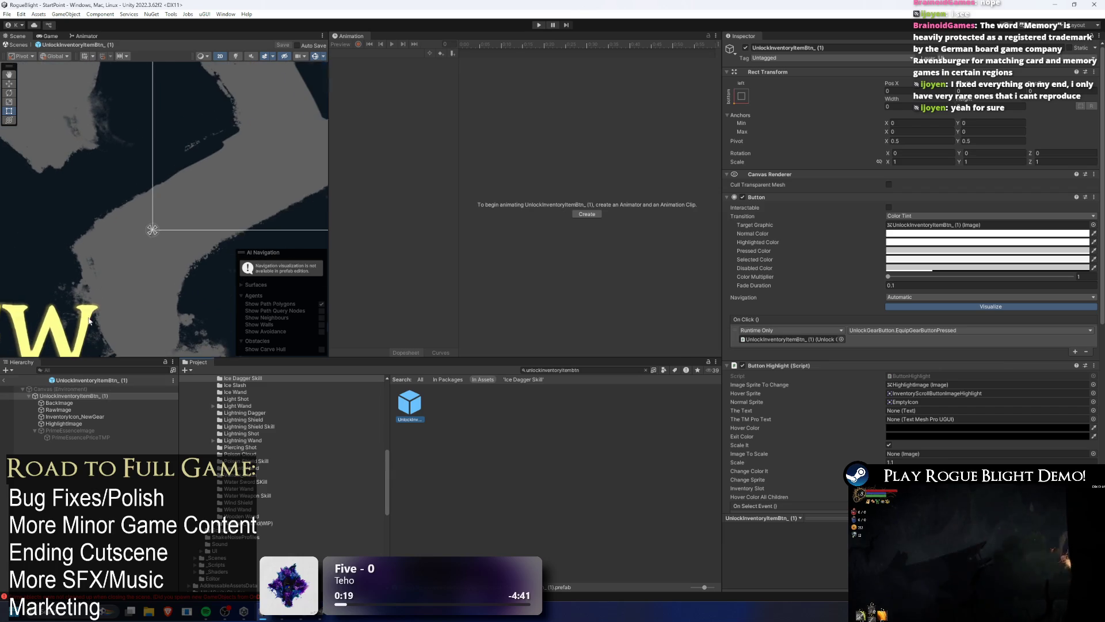
click(5, 380)
Delete the finished gear-menu and unlockinventoryitembtn right-align note from TODO.txt.
key(alt+Tab)
key(End)
key(shift+Home)
key(shift+Up)
key(Delete)
scroll(468, 258, up, 1)
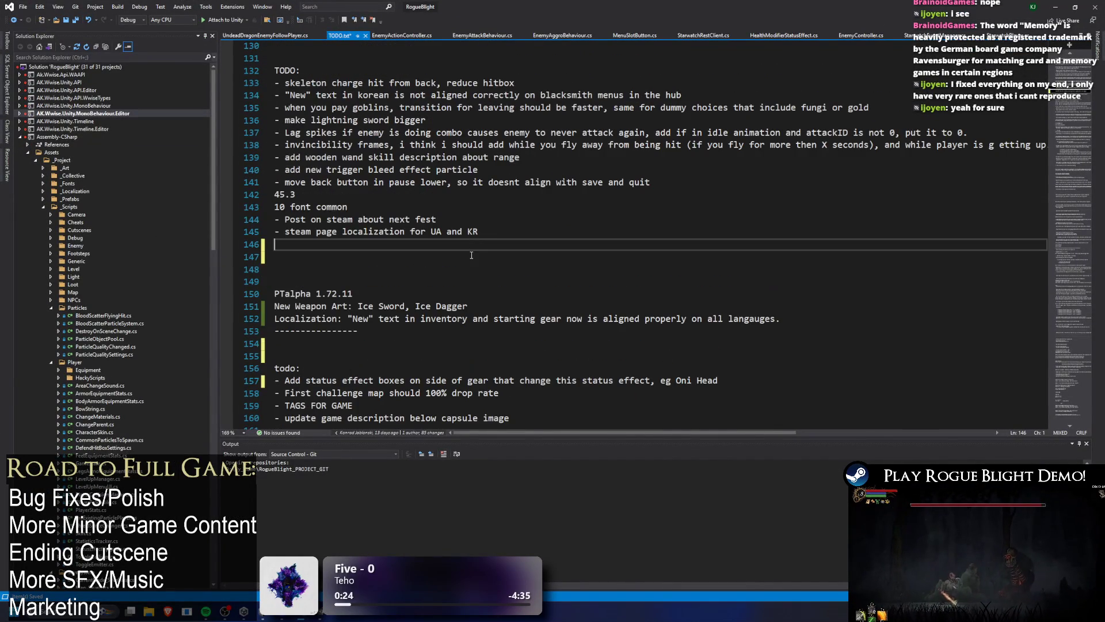
Delete the Steam next fest post and Steam page localization to-dos and their leftover blank lines.
key(Delete)
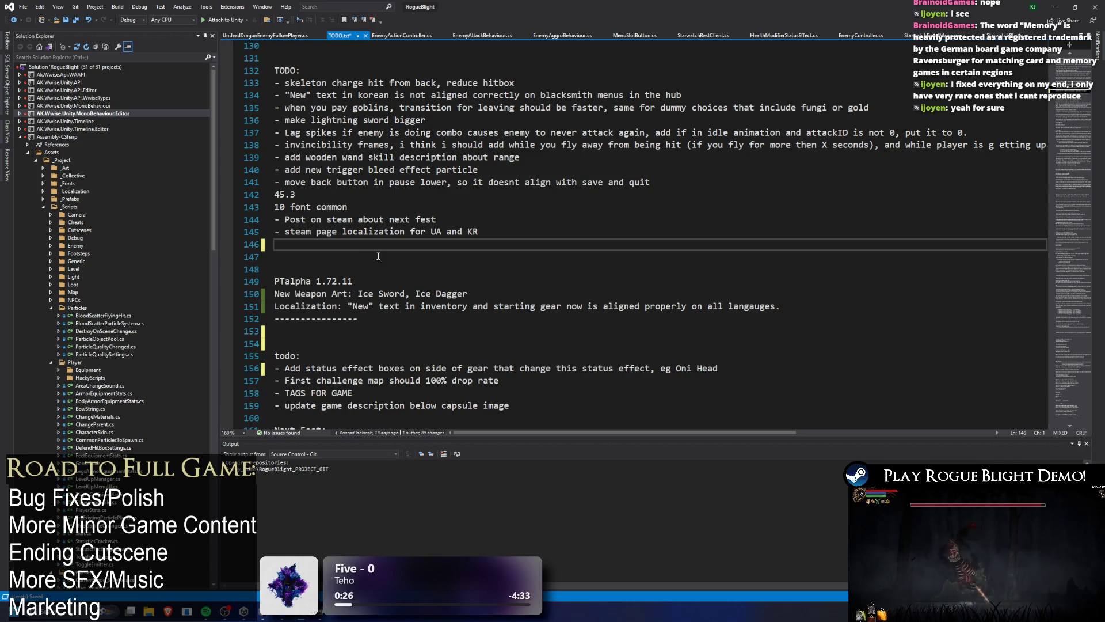
drag(438, 220, 275, 219)
key(BackSpace)
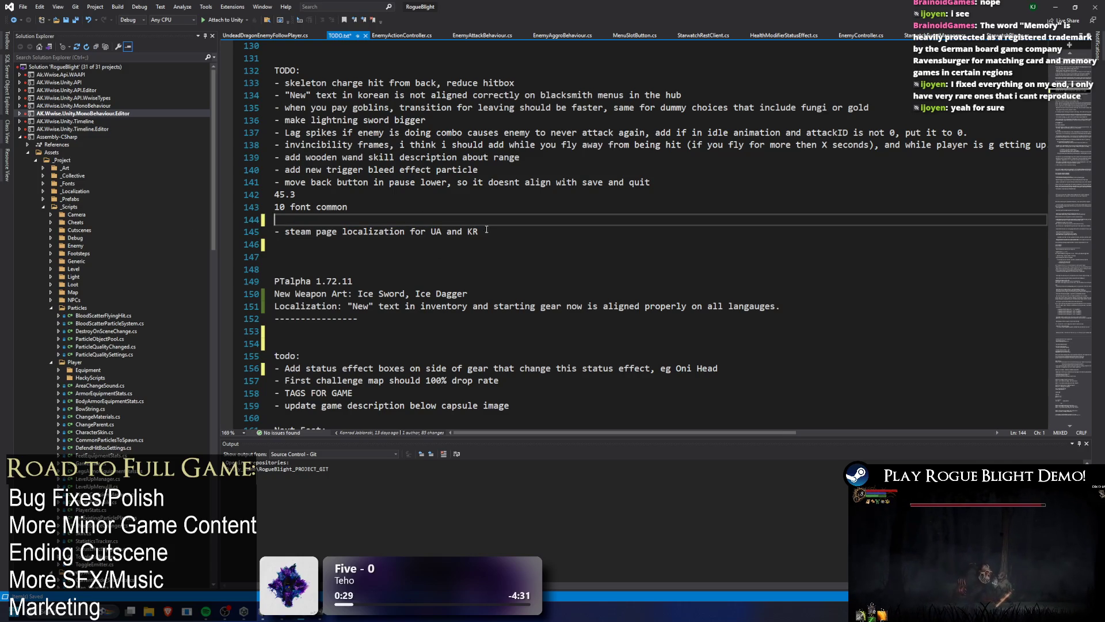
click(257, 232)
key(BackSpace)
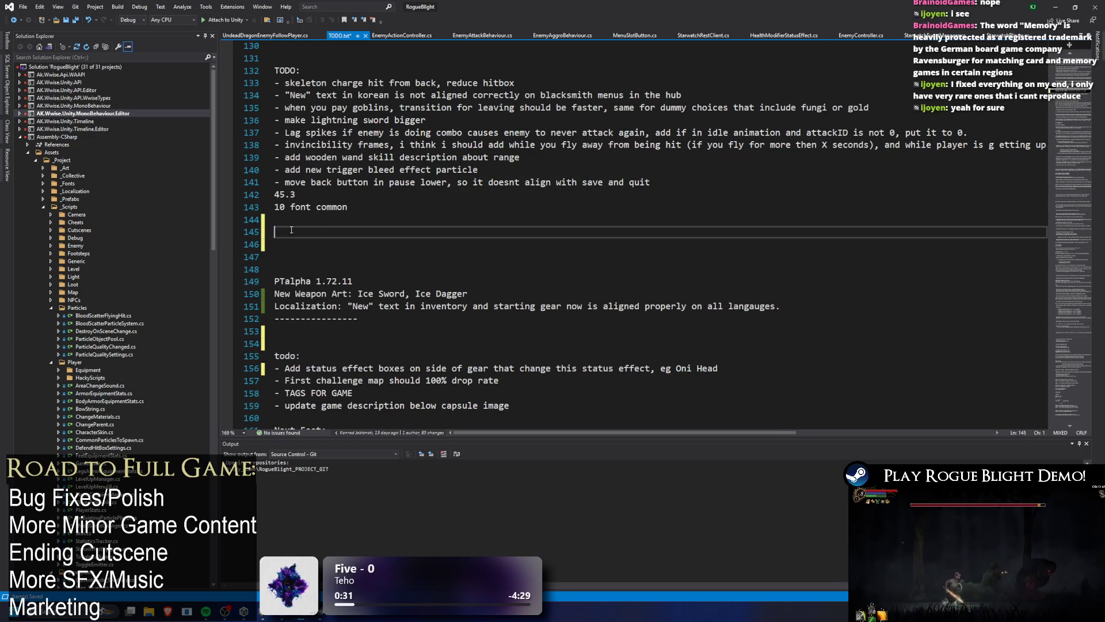
scroll(469, 258, up, 2)
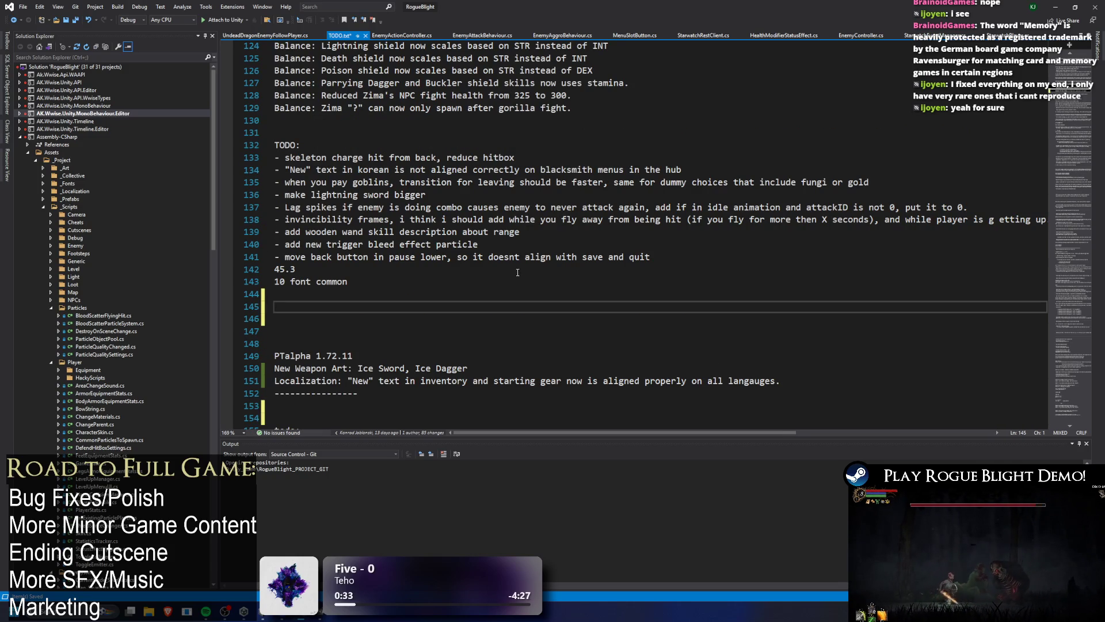
key(BackSpace)
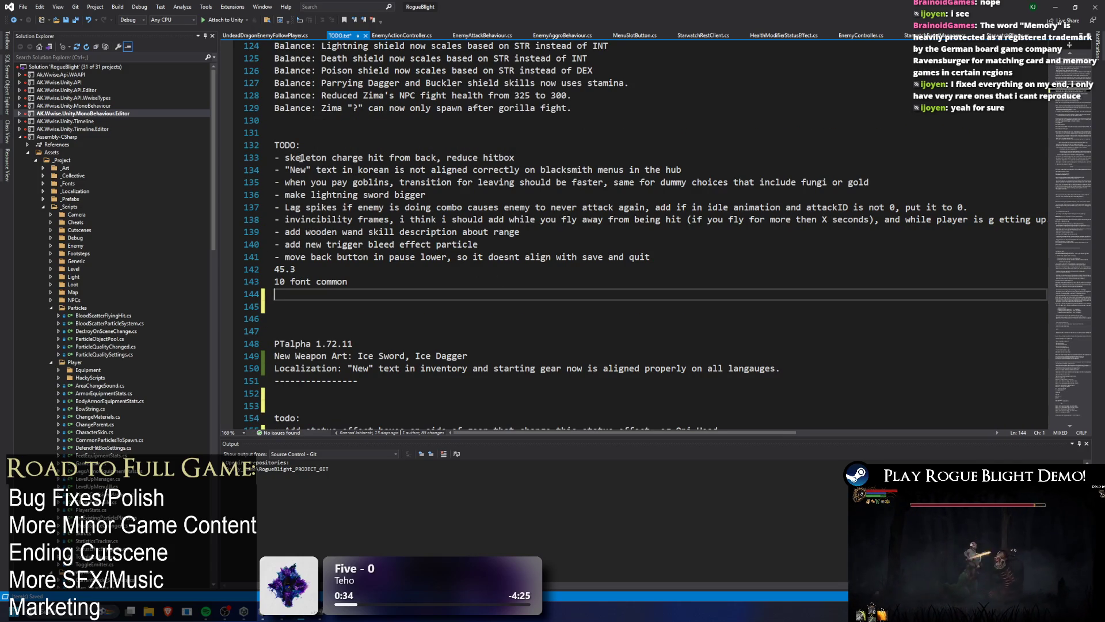
Remove the extra blank lines above the PTalpha changelog block.
click(374, 157)
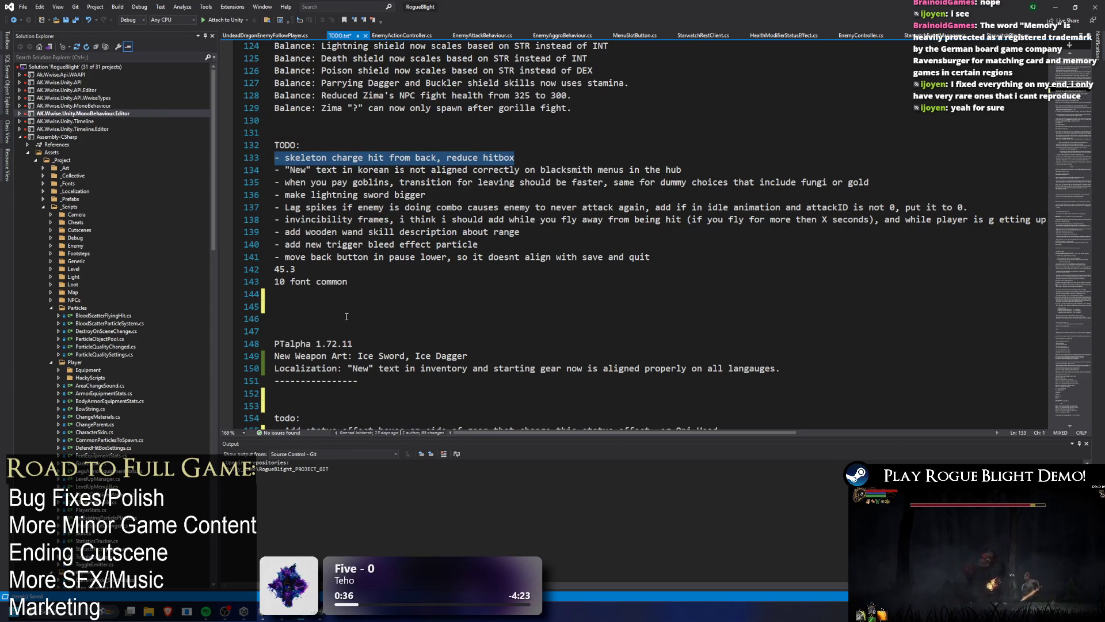
click(316, 313)
key(BackSpace)
key(Delete)
Move the PTalpha 1.72.11 changelog block above the TODO heading with tidy spacing.
drag(358, 355, 190, 312)
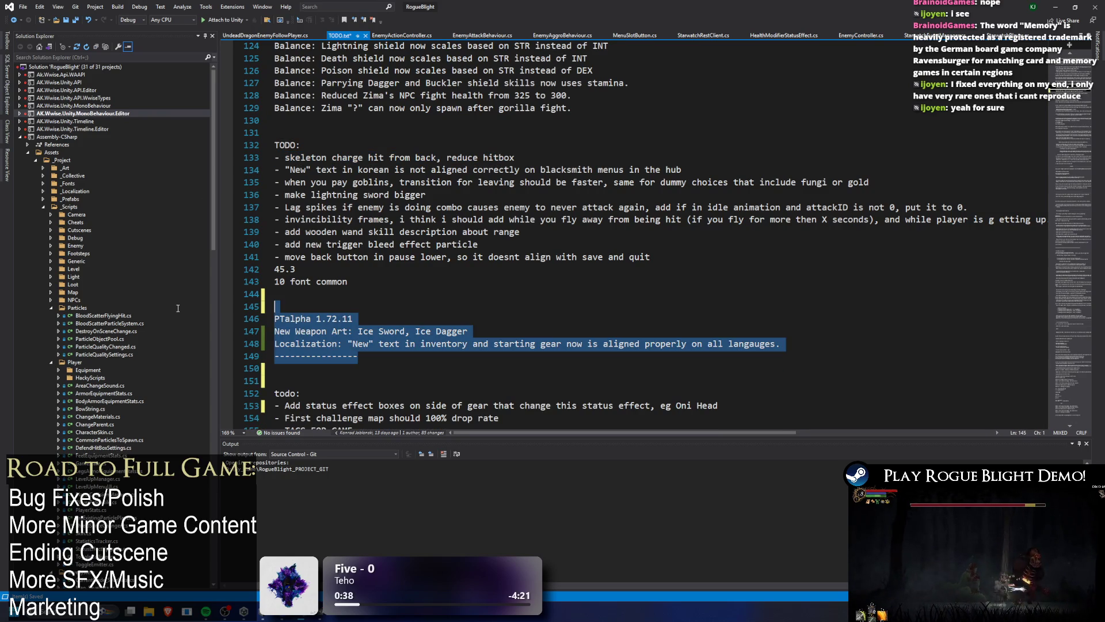
key(ctrl+x)
click(310, 122)
key(Return)
key(Return)
key(ctrl+v)
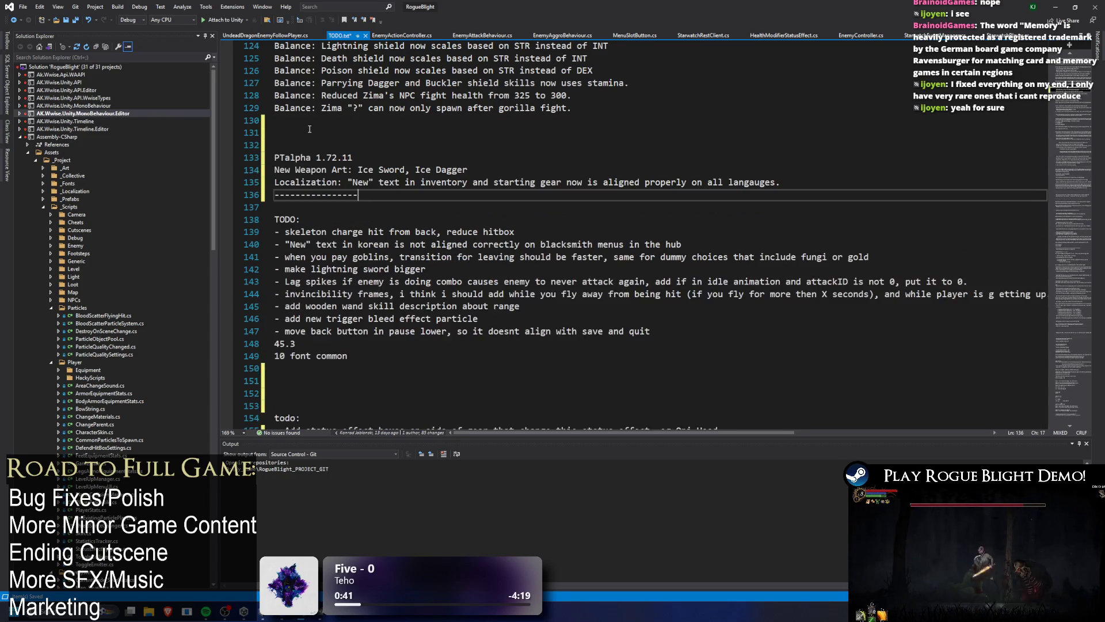
key(Return)
key(BackSpace)
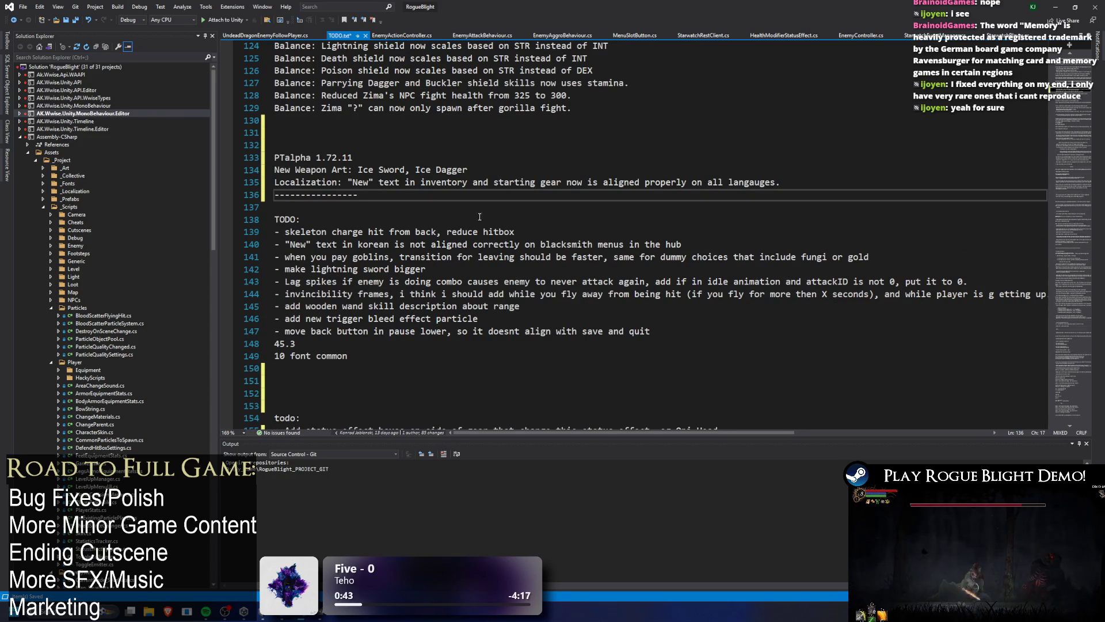
drag(518, 231, 273, 231)
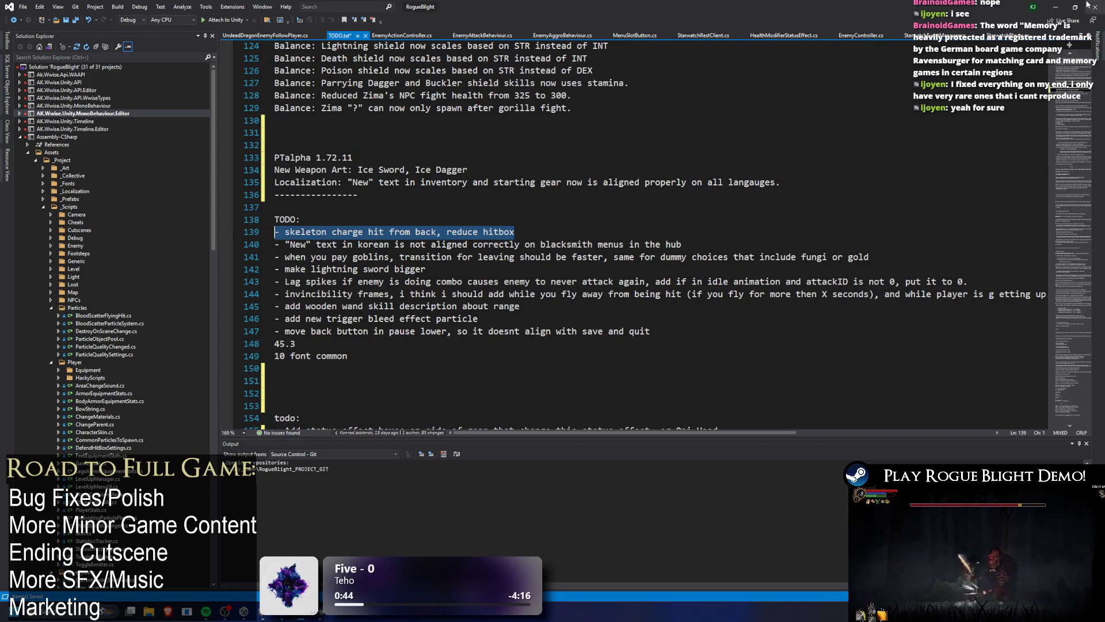
Back in Unity, search the Project for 'fores skeleton' and open the ForestSkeleton prefab.
click(1047, 8)
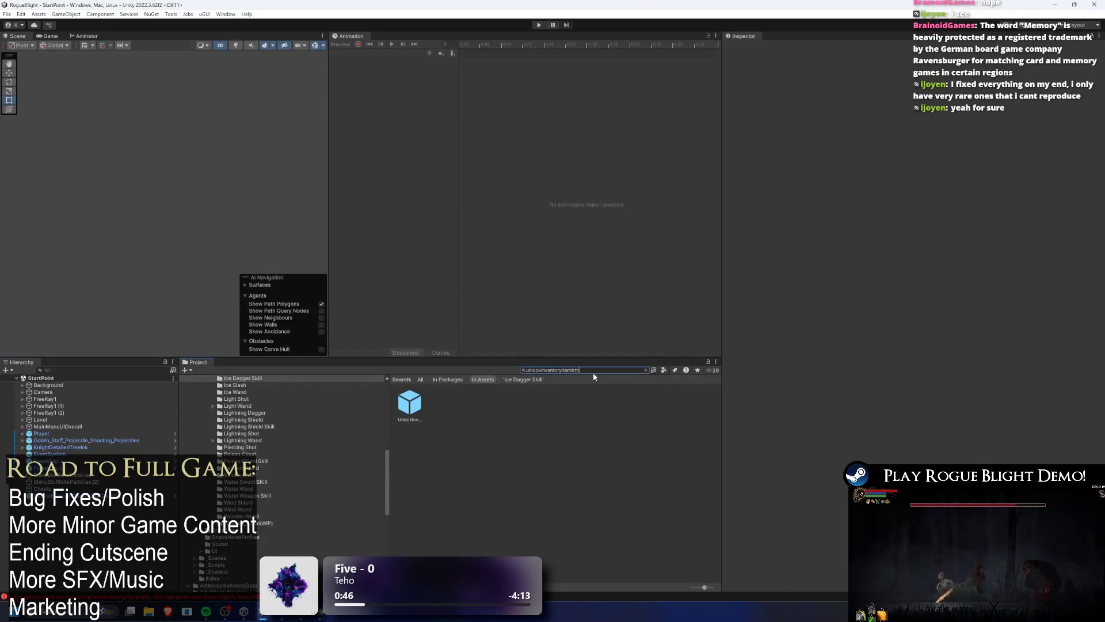
text(ton)
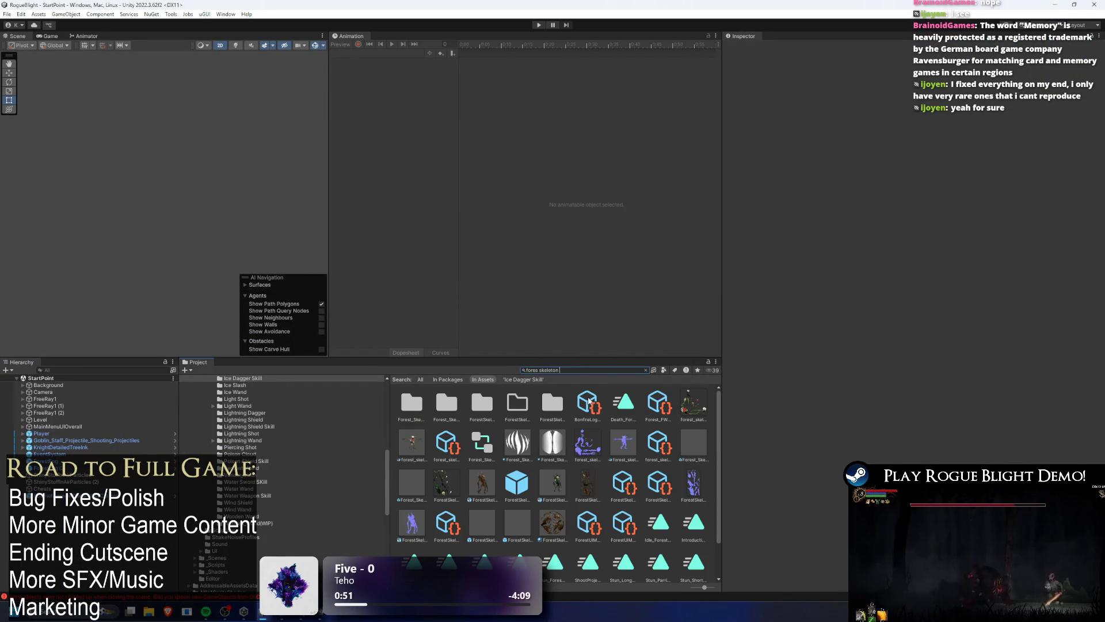
key(BackSpace)
key(BackSpace)
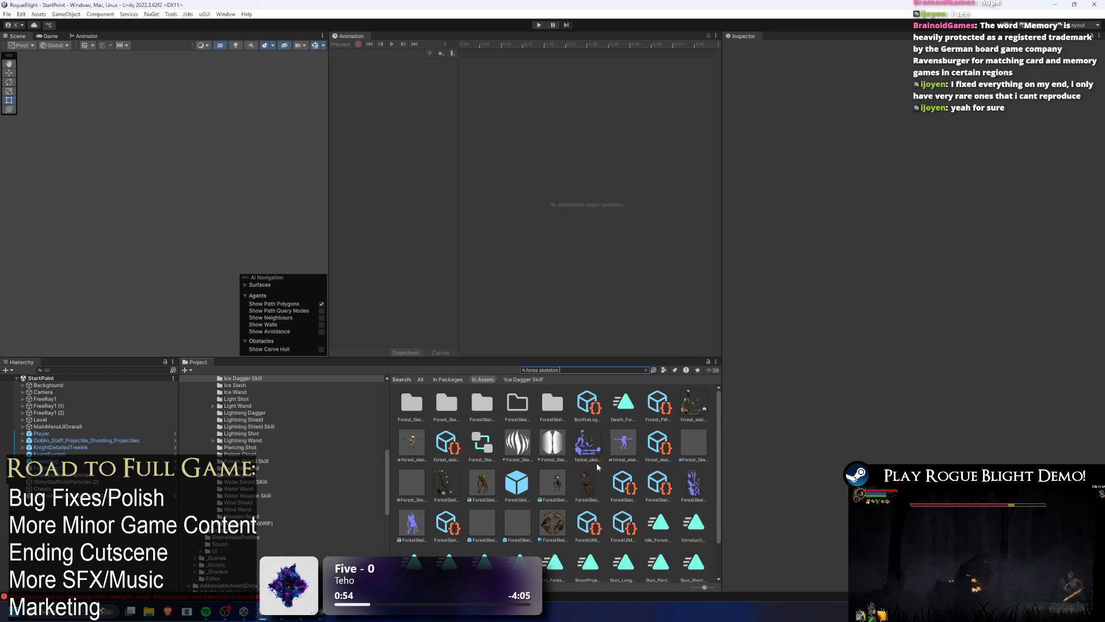
double_click(517, 483)
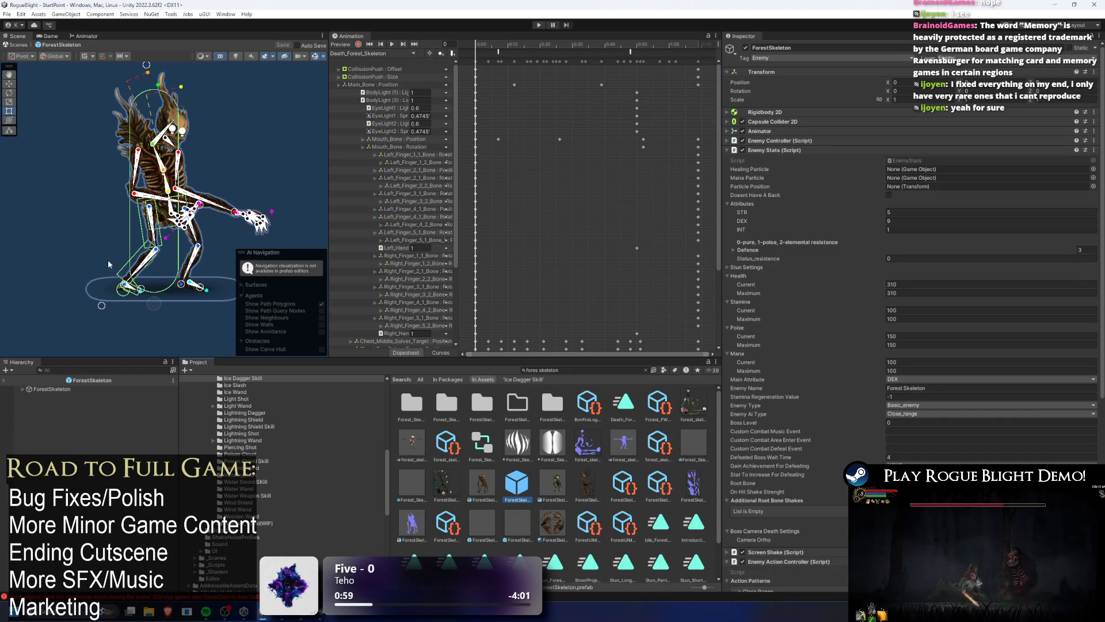
Select ForestSkeleton's HeadWeapon child, enable Edit Collider on its Box Collider 2D, and list the animation clips.
click(63, 390)
key(Right)
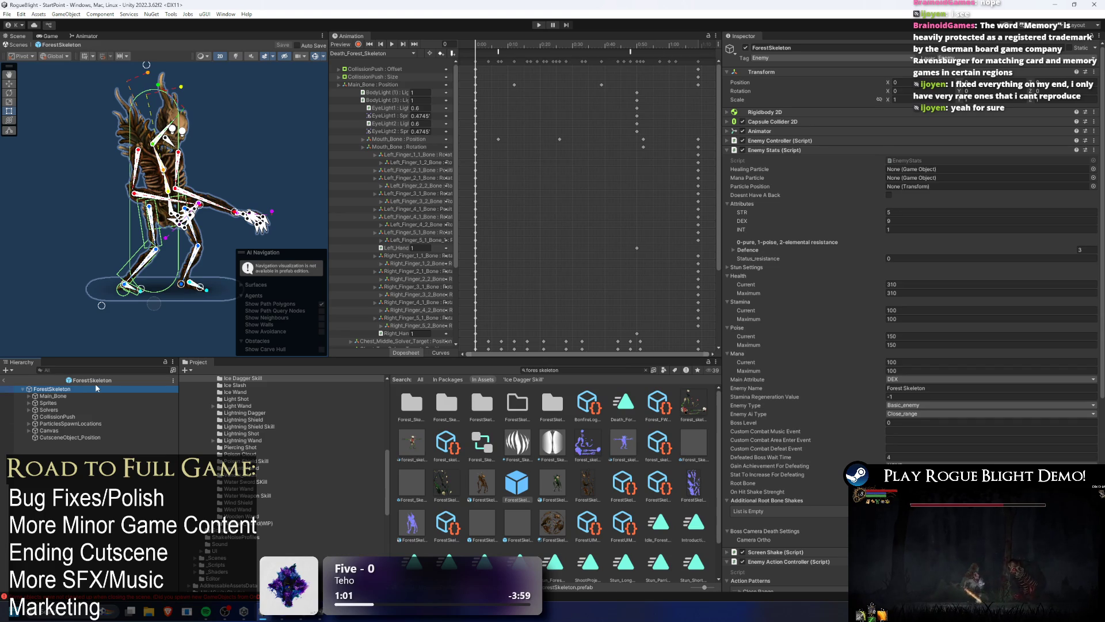
key(Down)
key(Down)
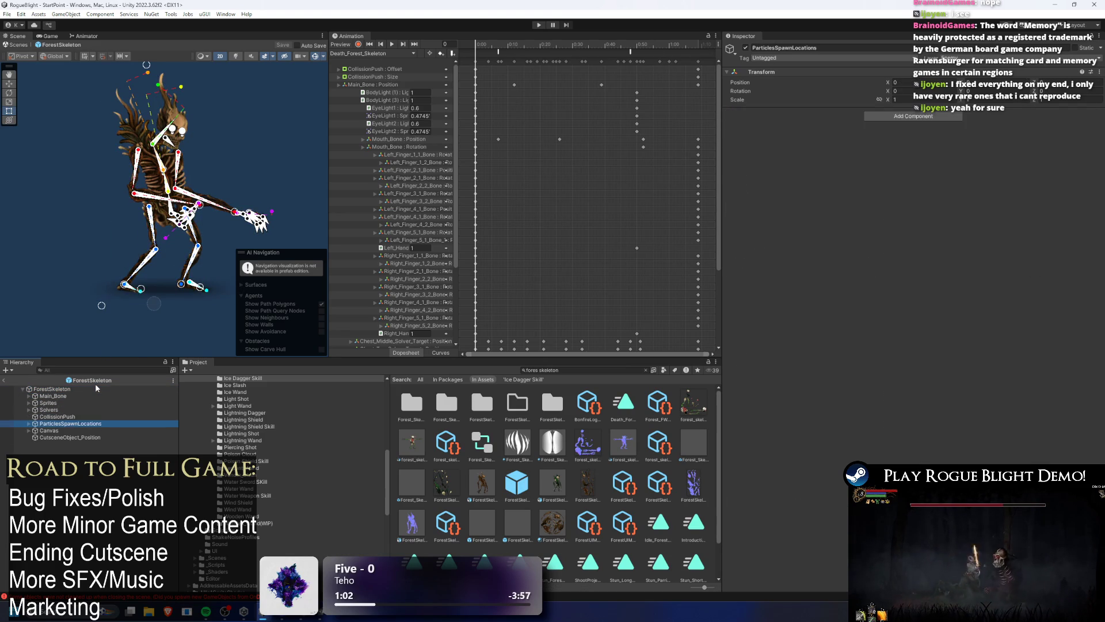
key(Down)
key(Down)
key(Down)
key(Up)
key(Up)
key(Up)
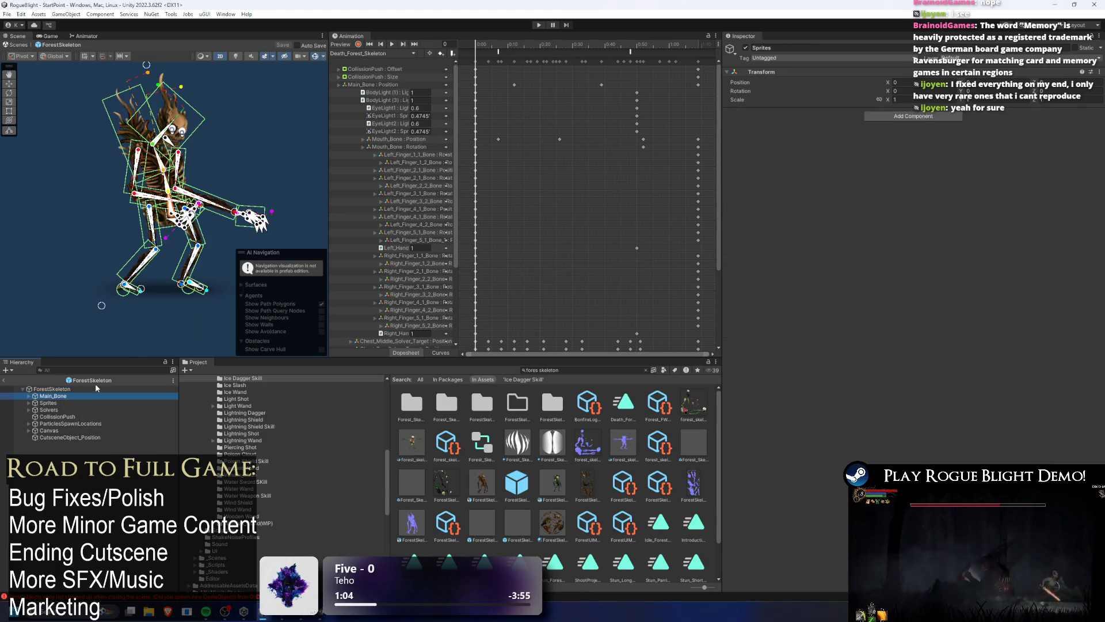
click(89, 369)
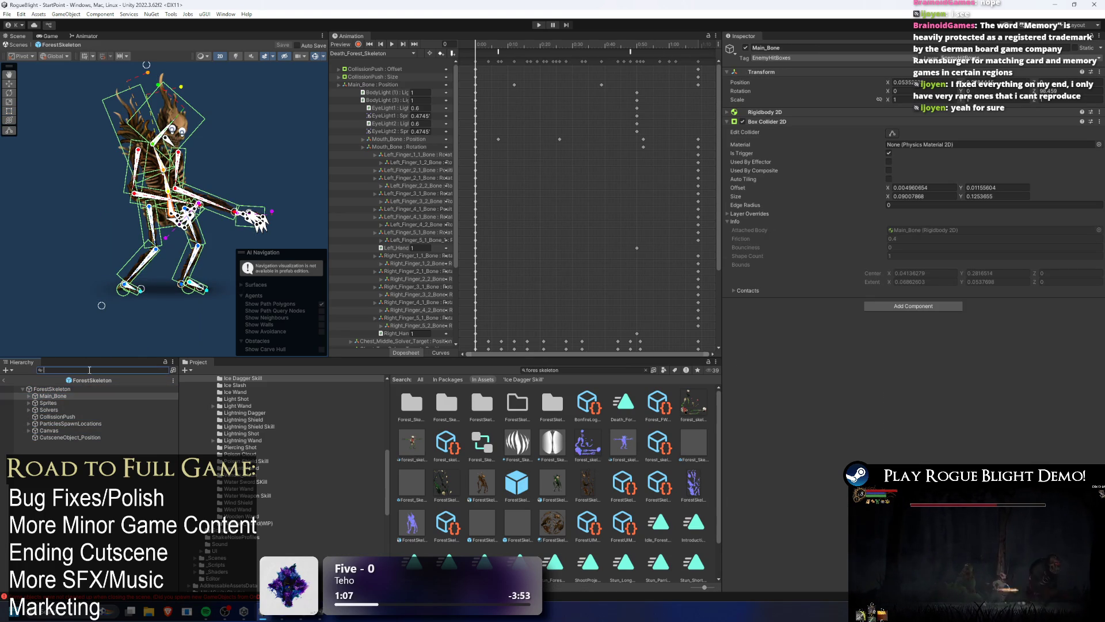
text(weapon)
click(104, 389)
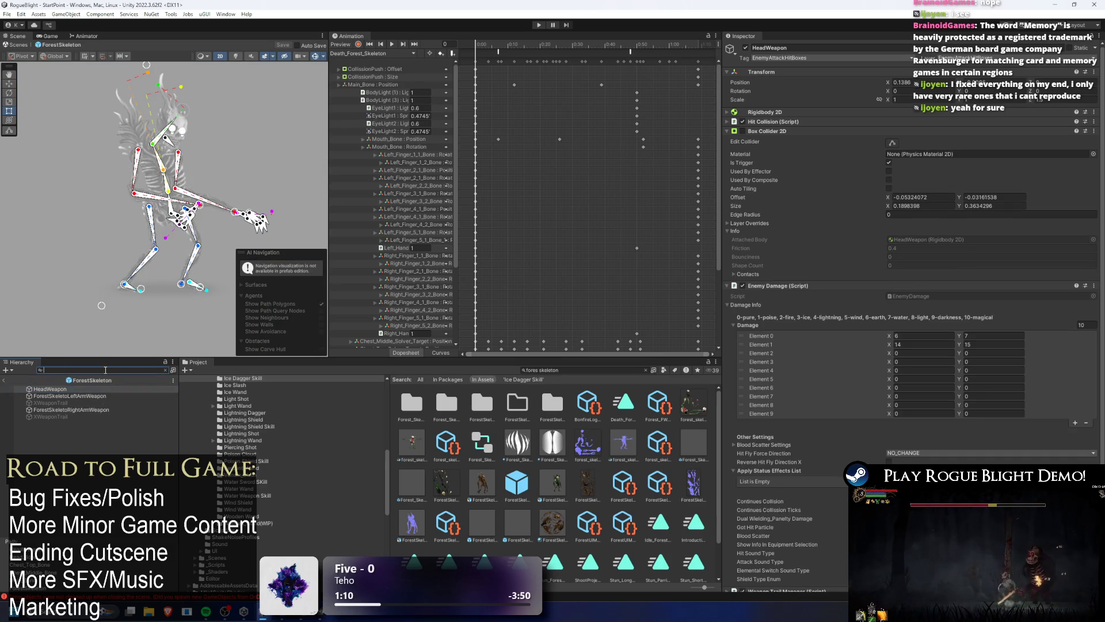
click(896, 144)
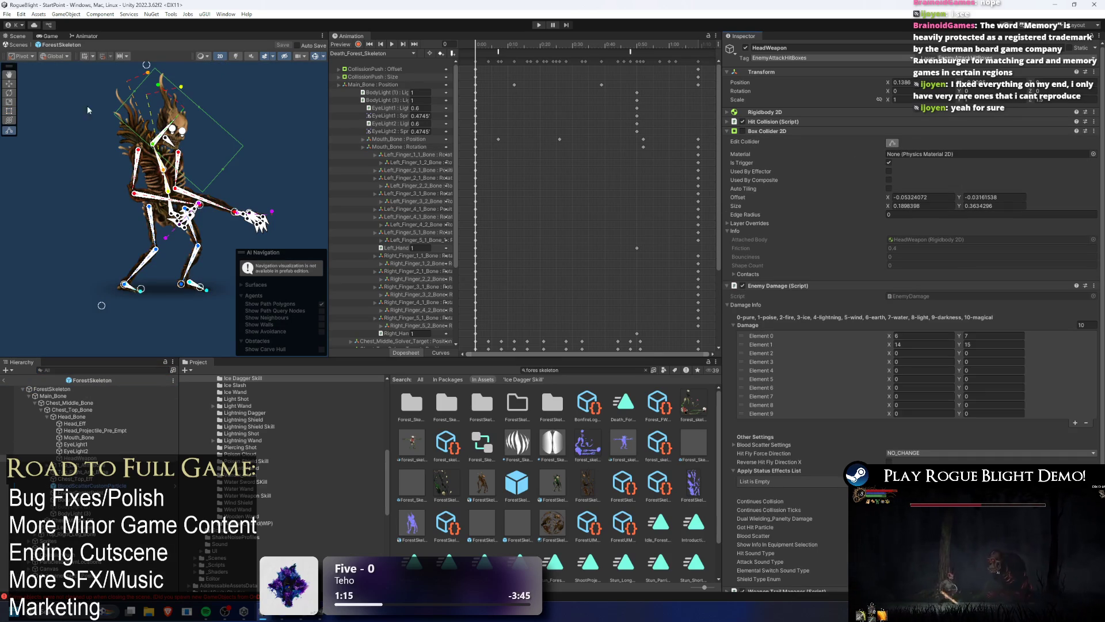
click(360, 51)
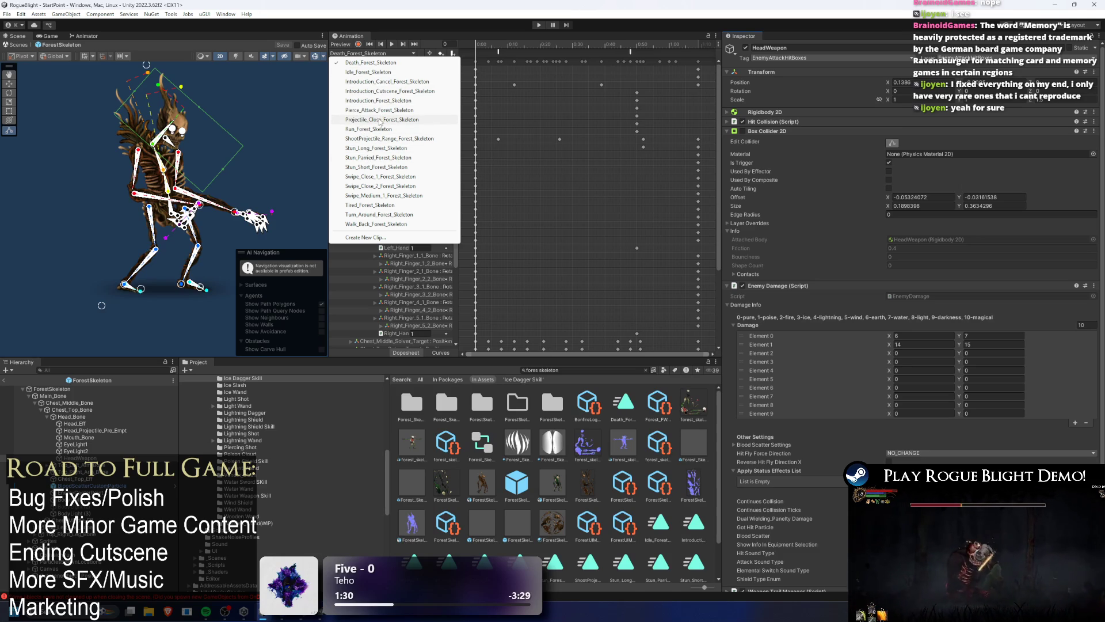
Switch the Animation window to Pierce_Attack_Forest_Skeleton and scrub to frame 60.
click(380, 110)
click(545, 45)
mouse_move(547, 46)
mouse_down()
mouse_move(501, 47)
mouse_move(698, 56)
mouse_move(514, 56)
mouse_move(617, 56)
mouse_up()
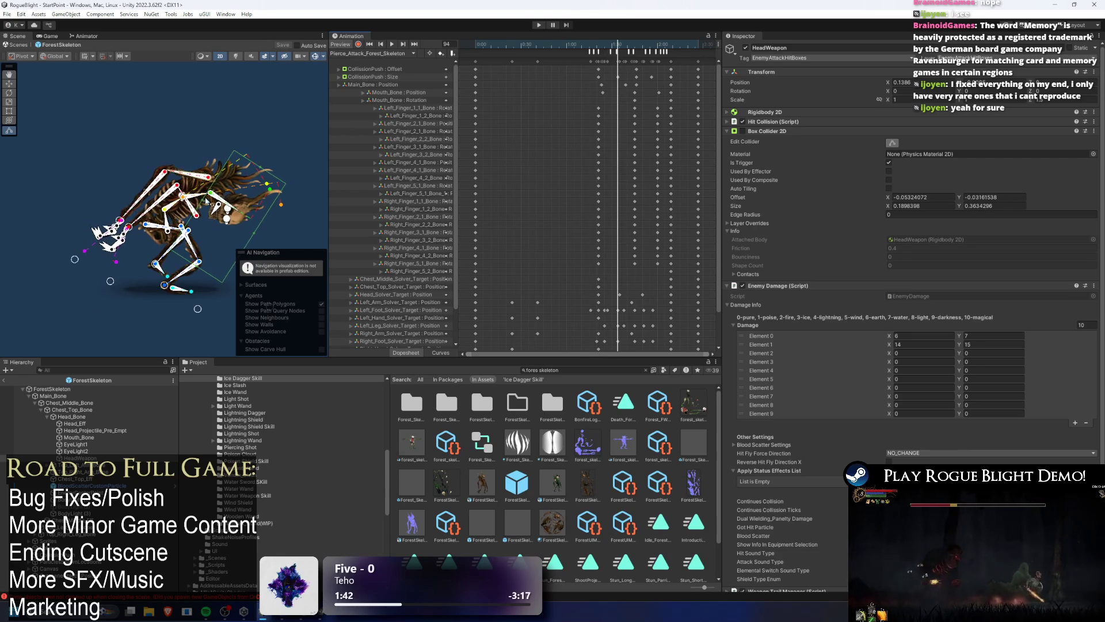
Enlarge the Scene and Animation views, scrub to frame 81, and add CollisionPush to the selection.
drag(213, 229, 191, 210)
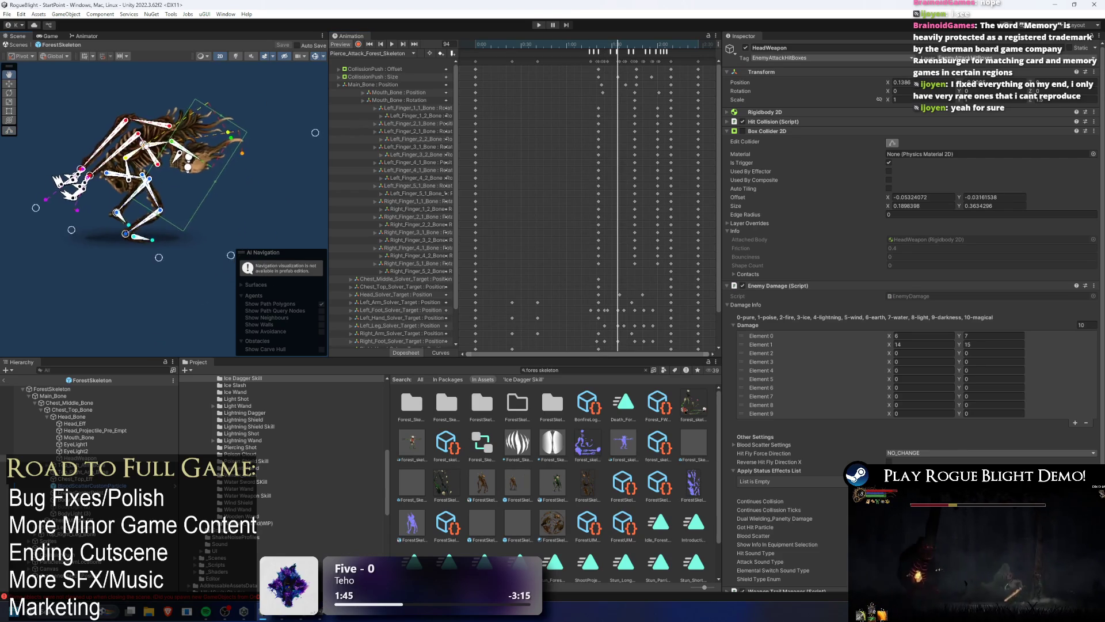
drag(327, 175, 445, 175)
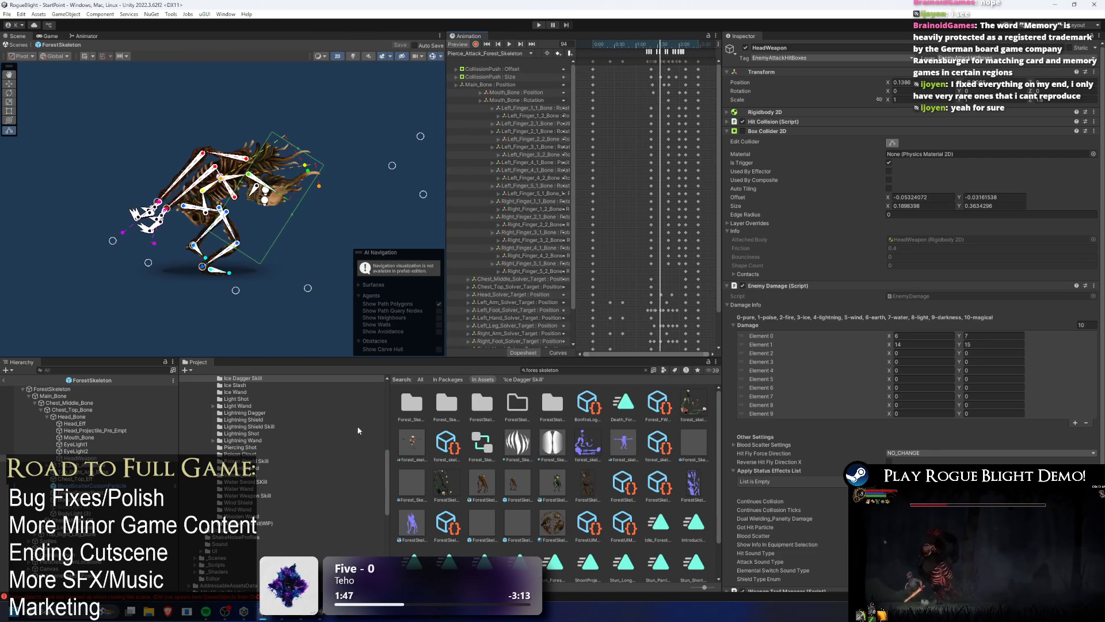
drag(394, 355, 394, 426)
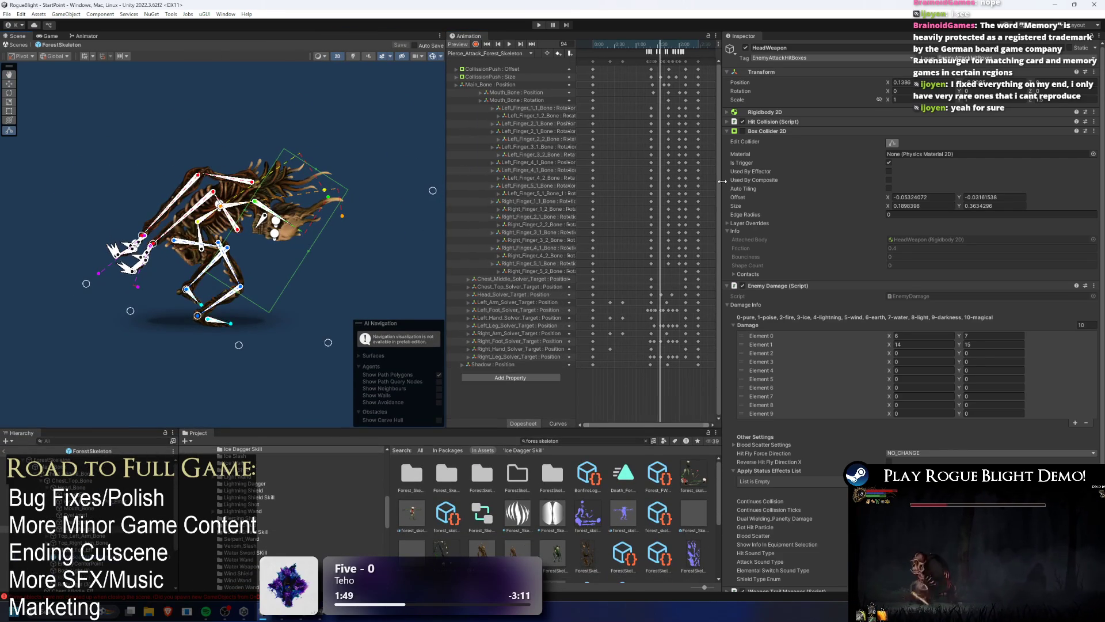
drag(724, 186, 883, 186)
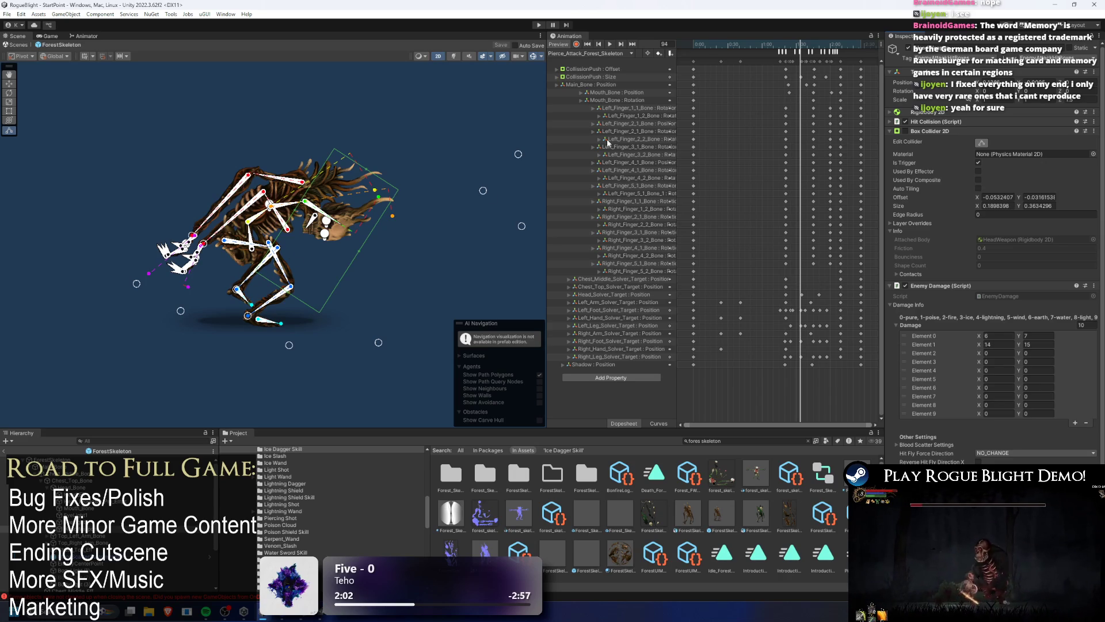
mouse_move(772, 45)
mouse_down()
mouse_move(730, 42)
mouse_move(795, 38)
mouse_up()
ctrl+click(90, 567)
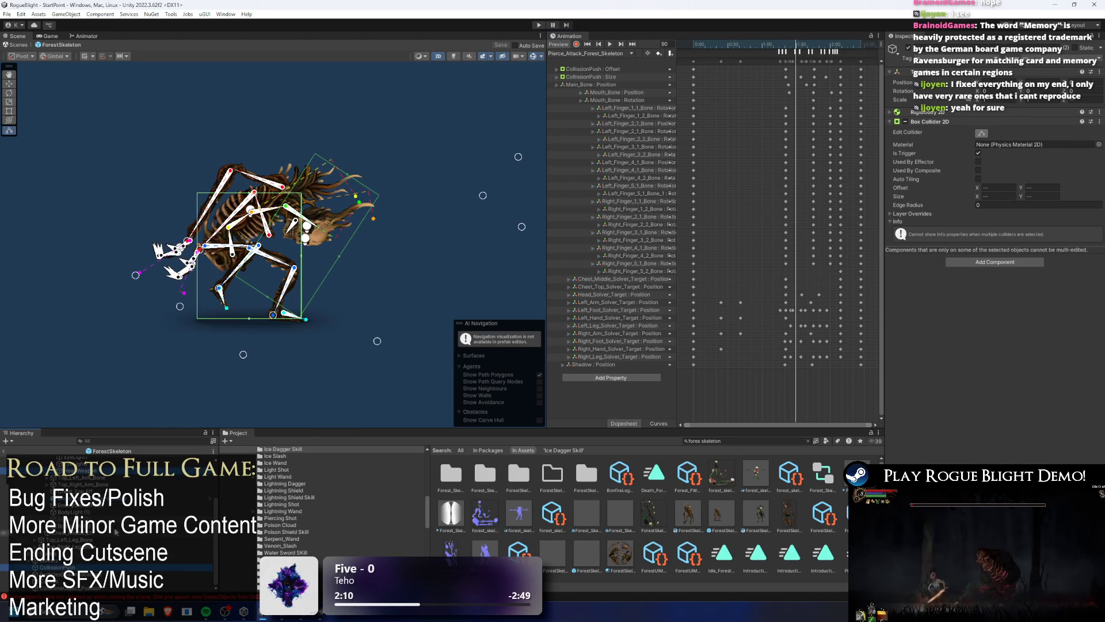
At frame 20, select the Chest_Top_Bone and CollisionPush colliders and enable Edit Collider.
mouse_move(764, 47)
mouse_down()
mouse_move(698, 46)
mouse_move(843, 49)
mouse_move(794, 52)
mouse_move(818, 62)
mouse_move(751, 81)
mouse_move(790, 92)
mouse_up()
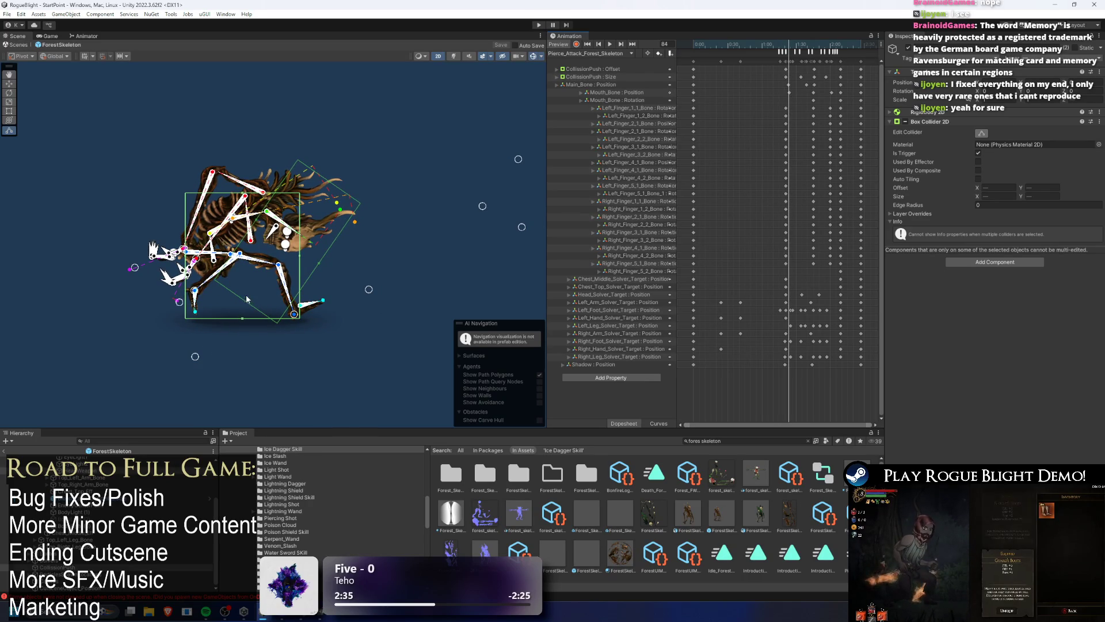
click(258, 222)
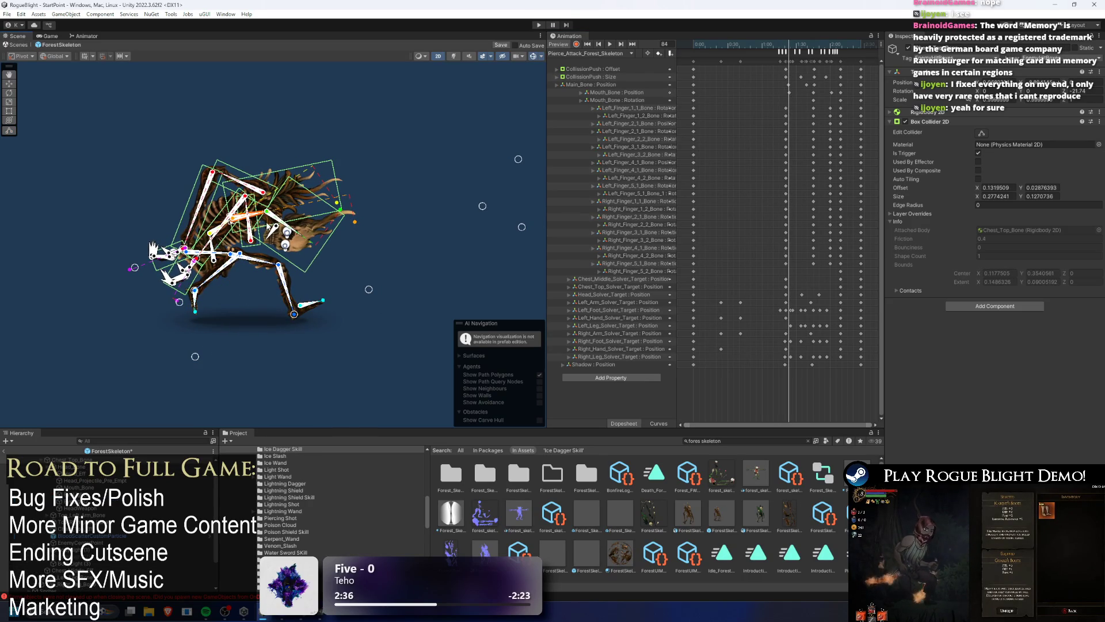
drag(322, 156, 159, 367)
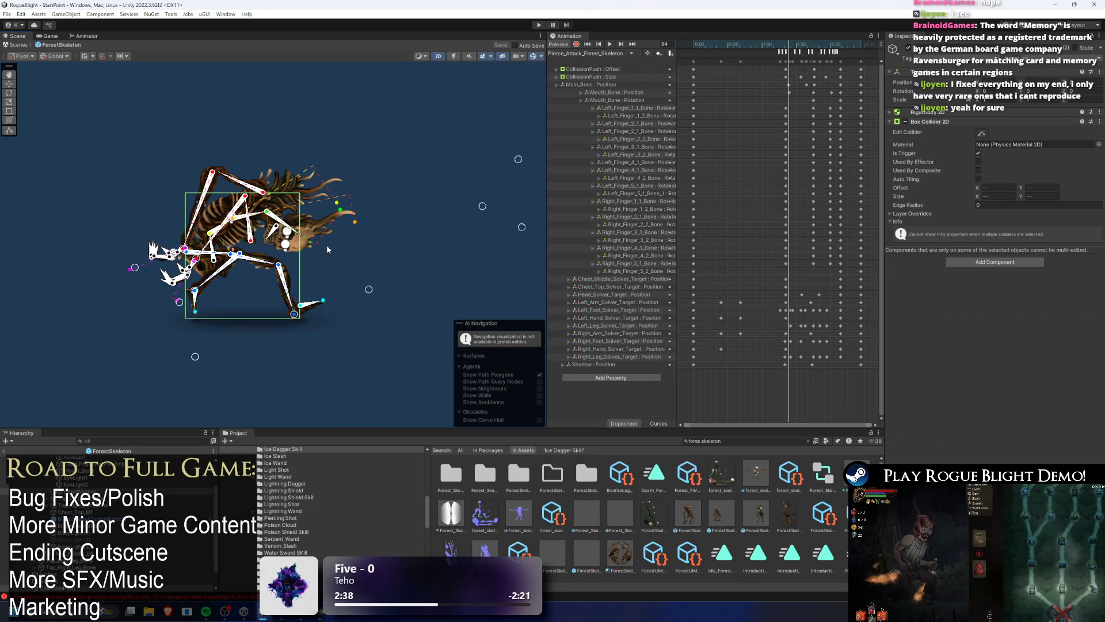
text(wea)
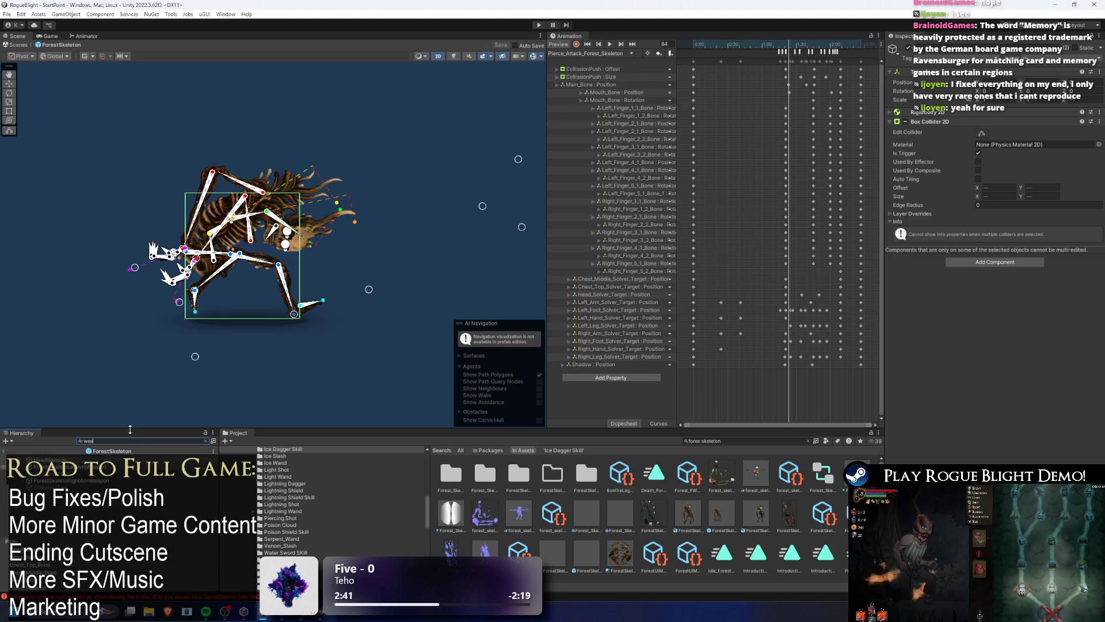
click(63, 473)
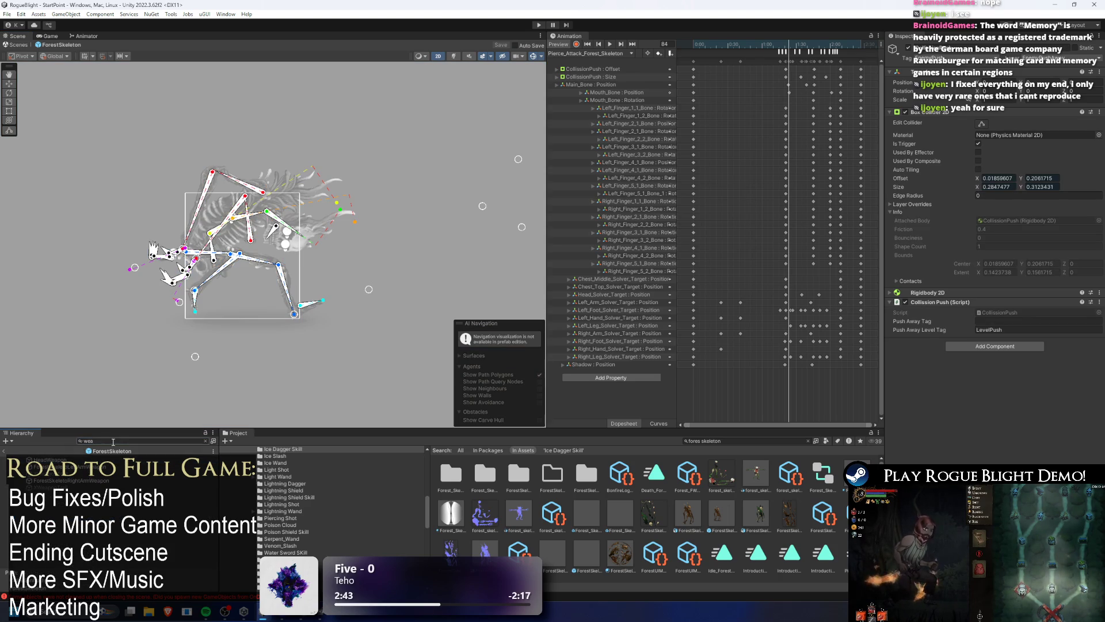
click(206, 441)
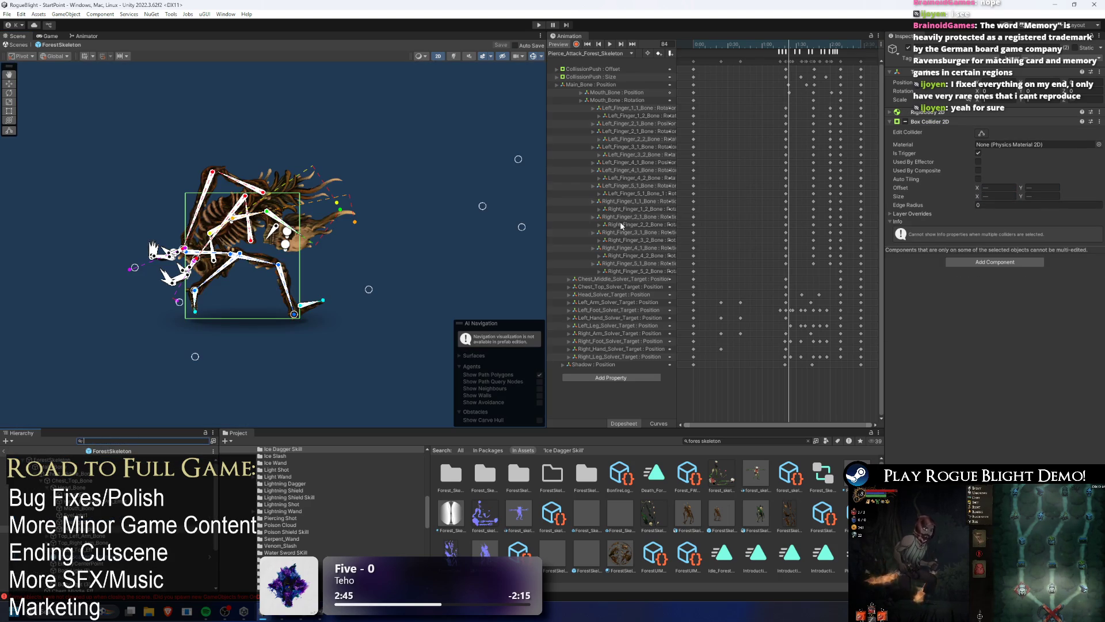
click(982, 134)
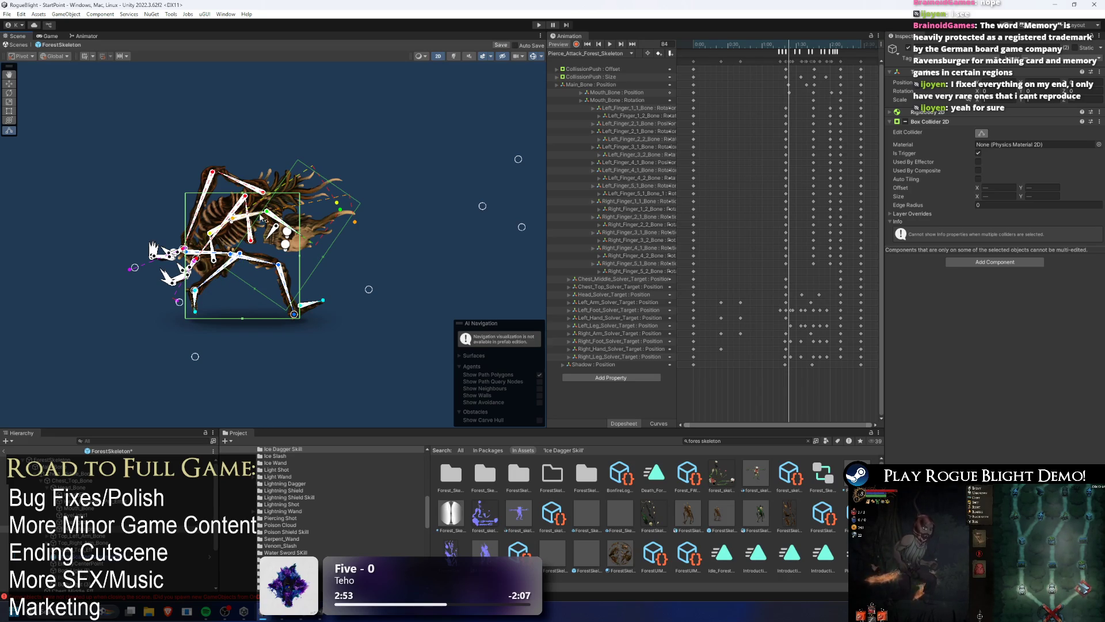
Zoom in and rewind to frame 4 to check how the colliders fit the skeleton.
scroll(262, 218, up, 10)
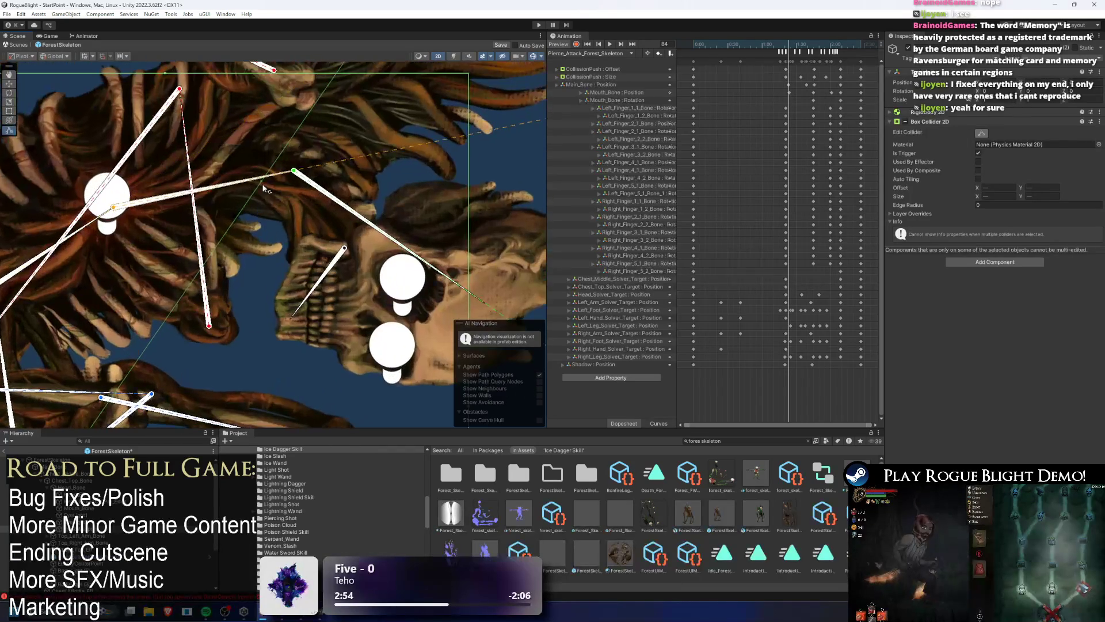
scroll(343, 237, down, 10)
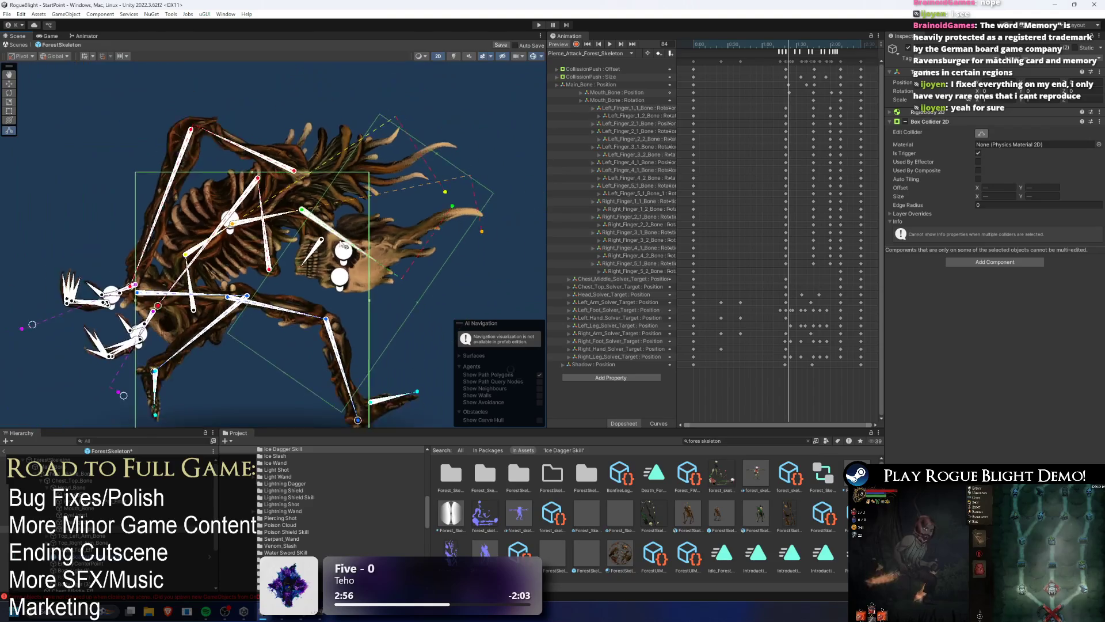
mouse_move(806, 52)
mouse_down()
mouse_move(700, 52)
mouse_move(829, 81)
mouse_move(752, 80)
mouse_move(793, 79)
mouse_up()
scroll(793, 79, up, 3)
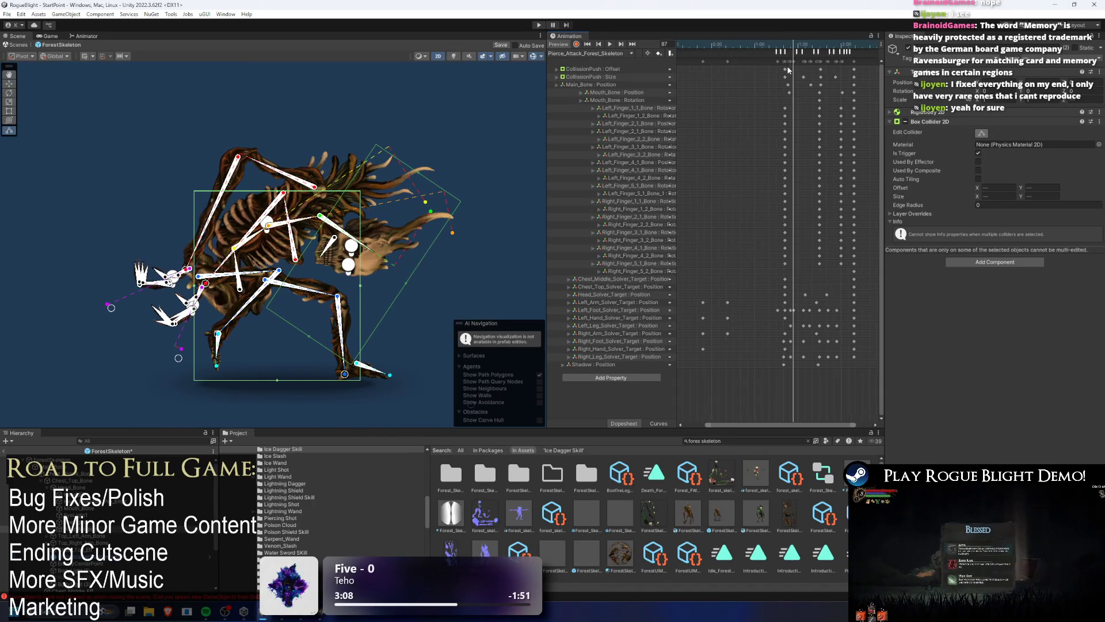
Inspect the PushForward and EnableAttackCollision (frame 81) events while scrubbing frames 79–87.
click(786, 55)
drag(786, 50, 792, 50)
click(776, 54)
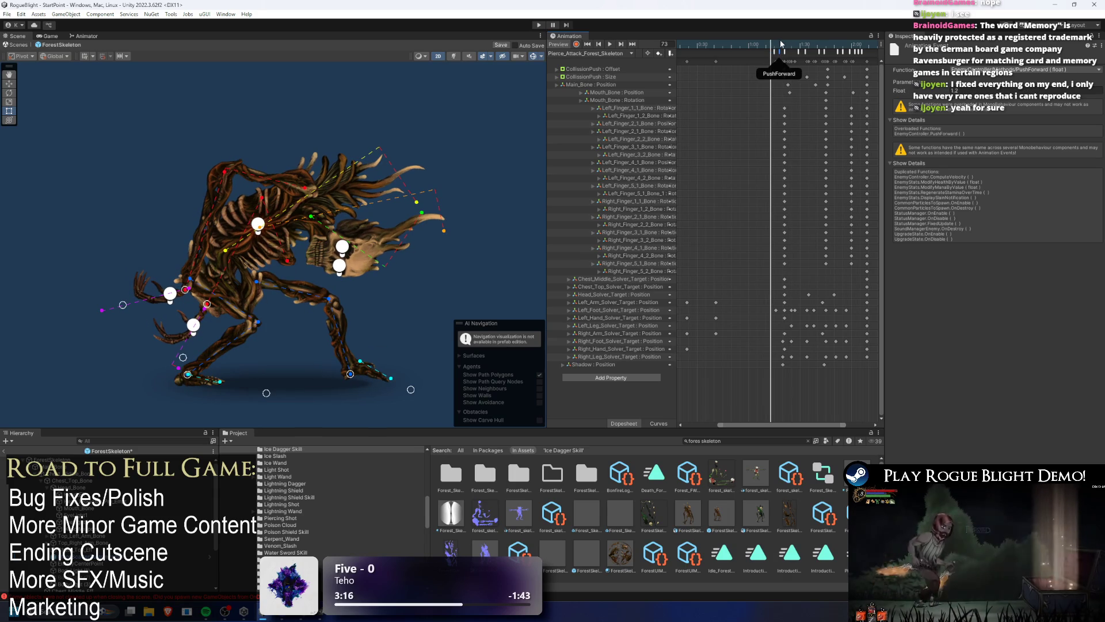
click(781, 44)
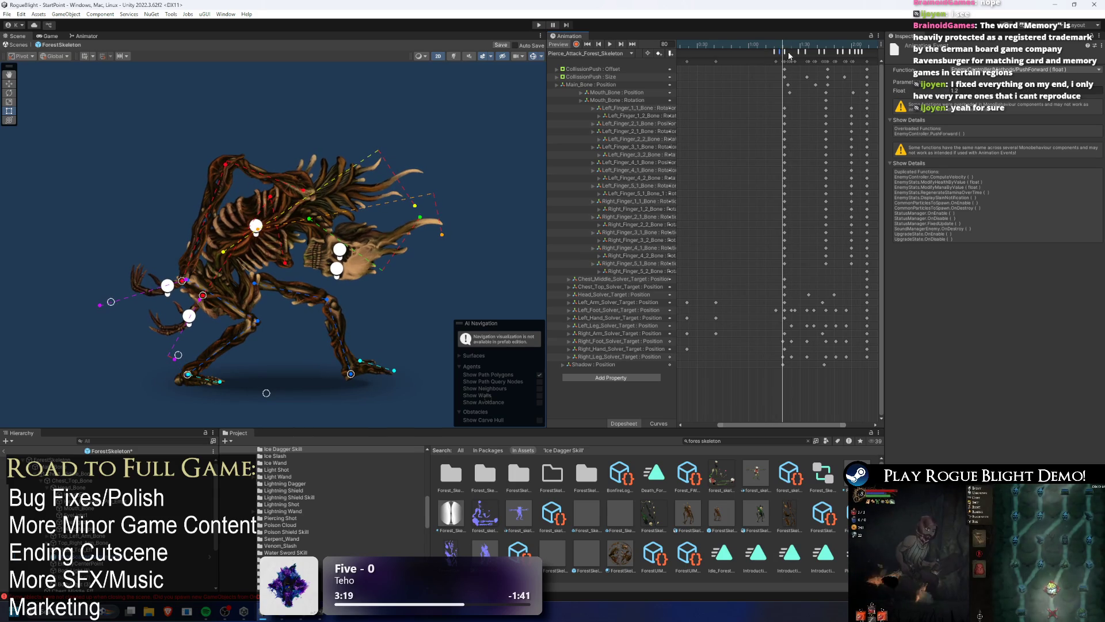
click(785, 47)
drag(785, 47, 788, 52)
Scrub frames 71–87 checking PlaySound, EnableAttackCollision and DisableAttackCollision at frame 86.
scroll(759, 107, down, 2)
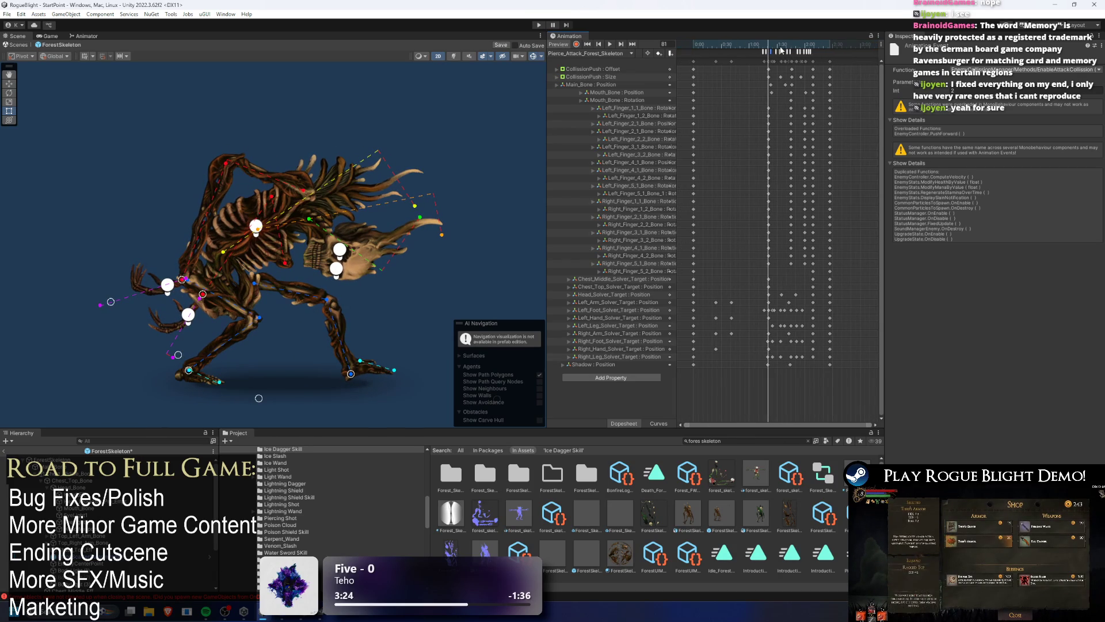
scroll(760, 107, right, 2)
click(717, 46)
mouse_move(718, 46)
mouse_down()
mouse_move(744, 44)
mouse_move(729, 39)
mouse_up()
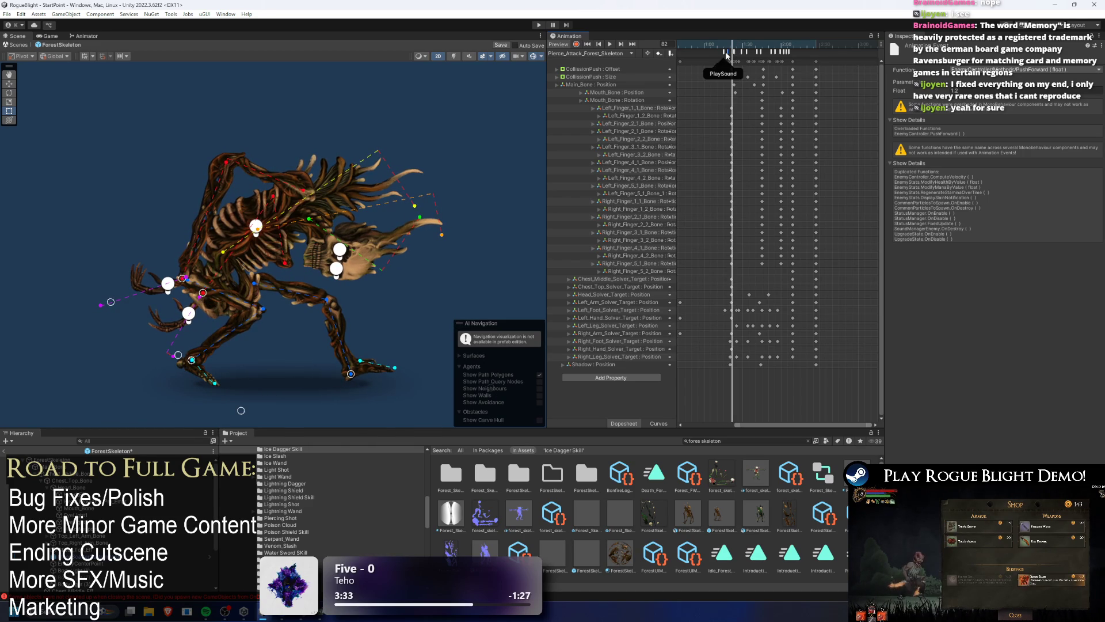
click(724, 53)
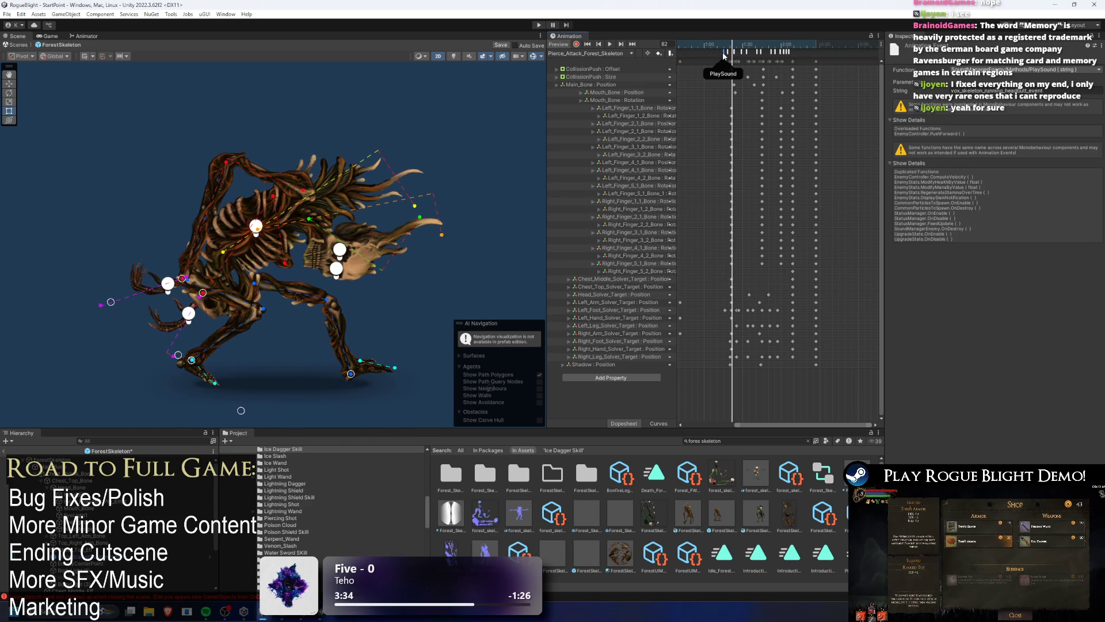
click(738, 52)
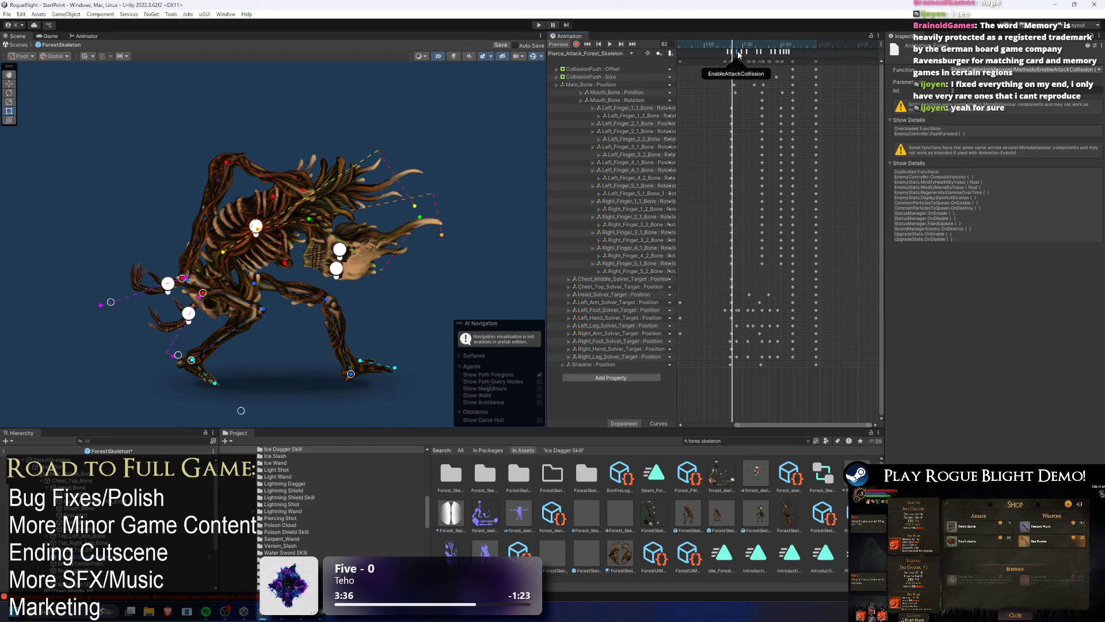
click(734, 46)
mouse_move(735, 46)
mouse_down()
mouse_move(737, 55)
mouse_move(739, 44)
mouse_up()
click(731, 52)
click(739, 53)
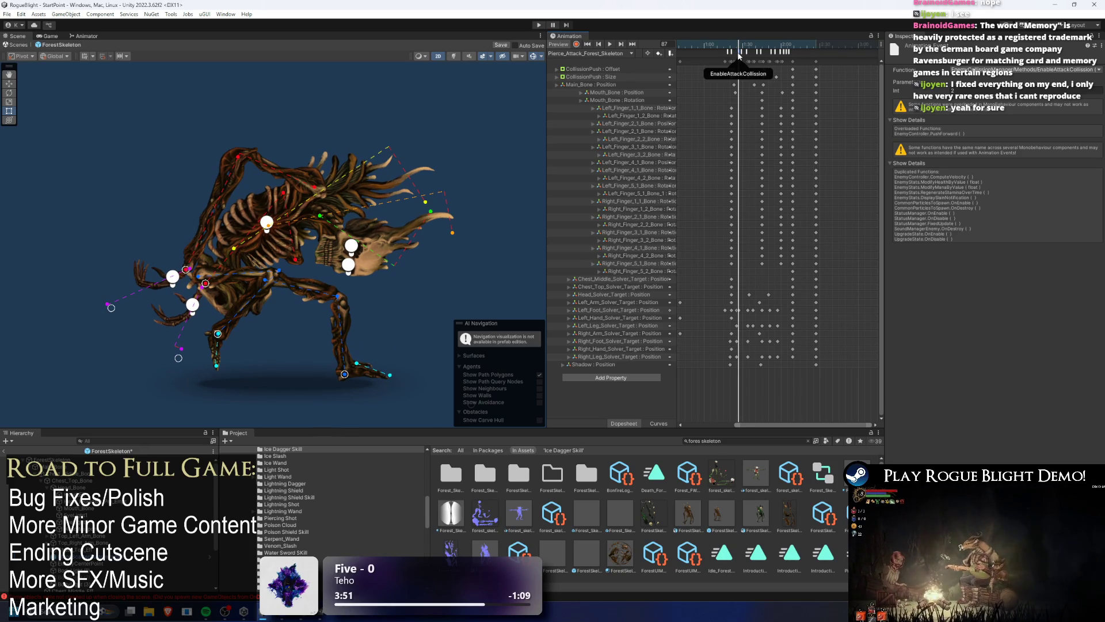
Leave the Forest Skeleton prefab and enter play mode.
scroll(734, 59, up, 5)
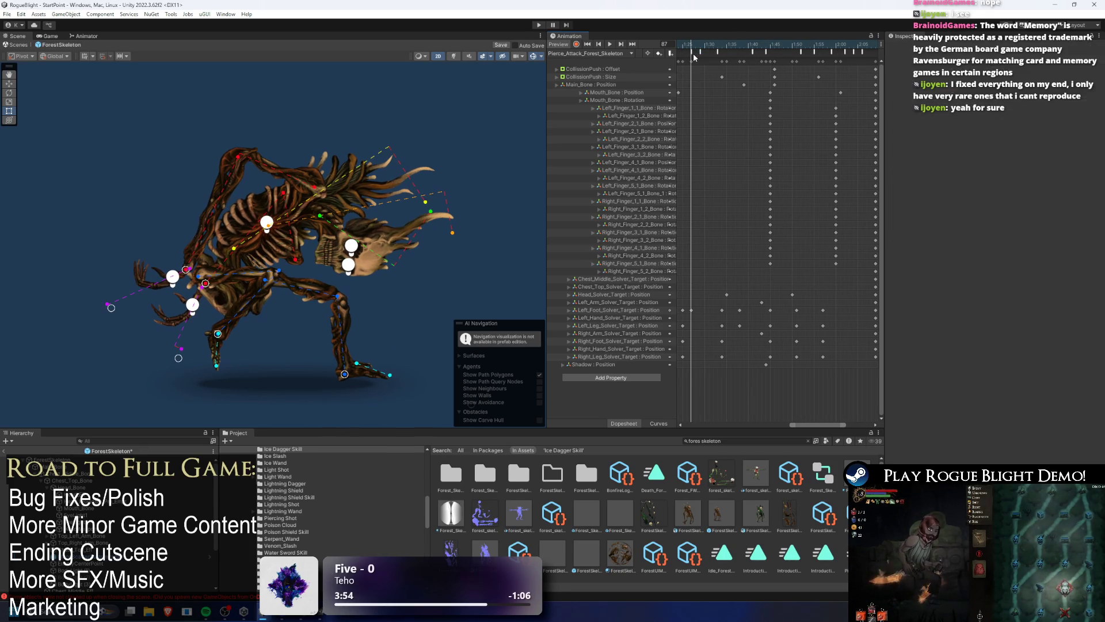
scroll(786, 90, down, 3)
scroll(771, 92, down, 2)
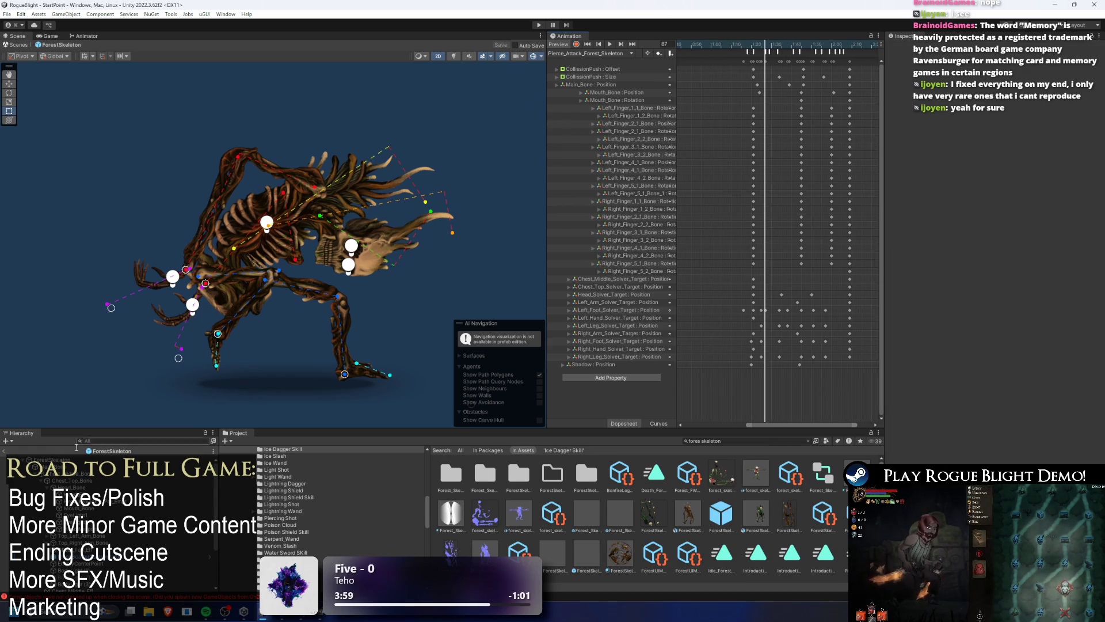
click(10, 452)
click(537, 26)
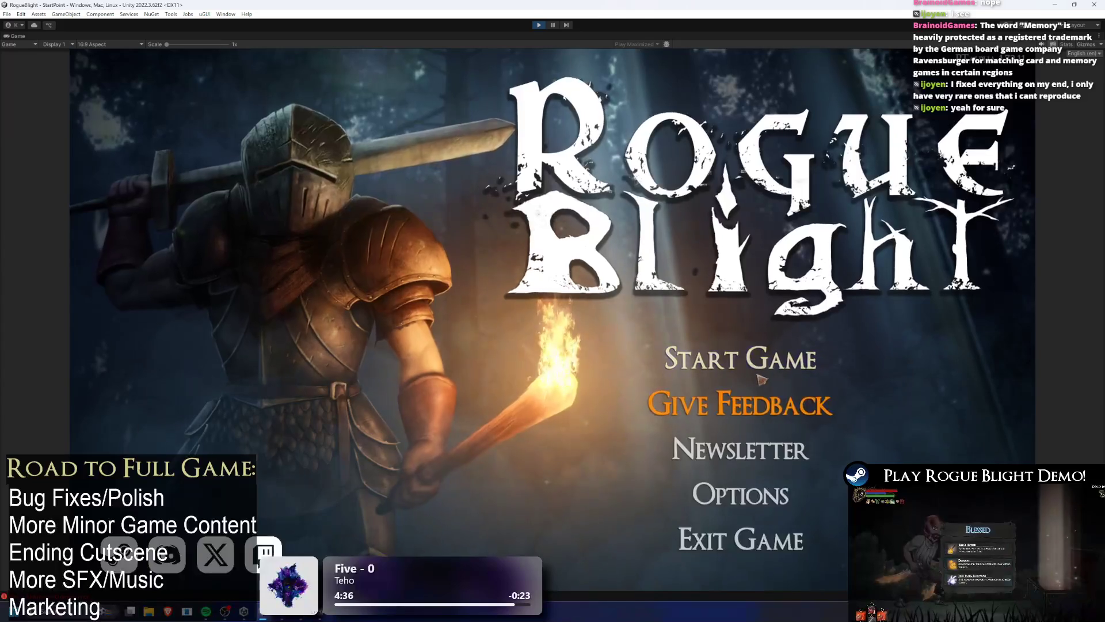
Start a new run from the save slot and pray at the statue for a boost.
click(748, 361)
click(812, 302)
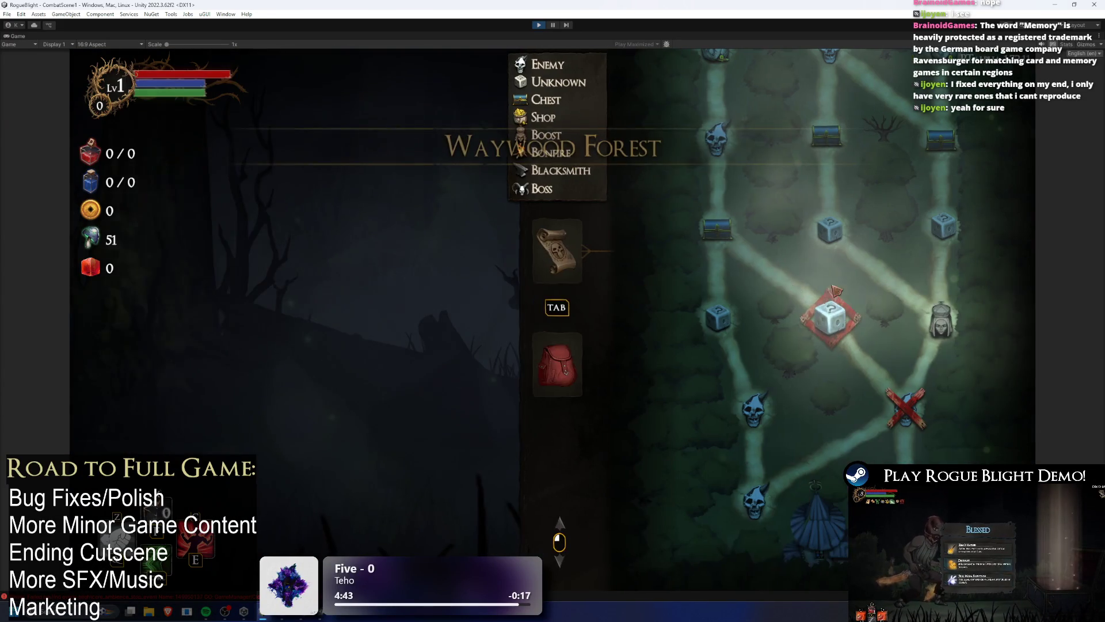
click(830, 317)
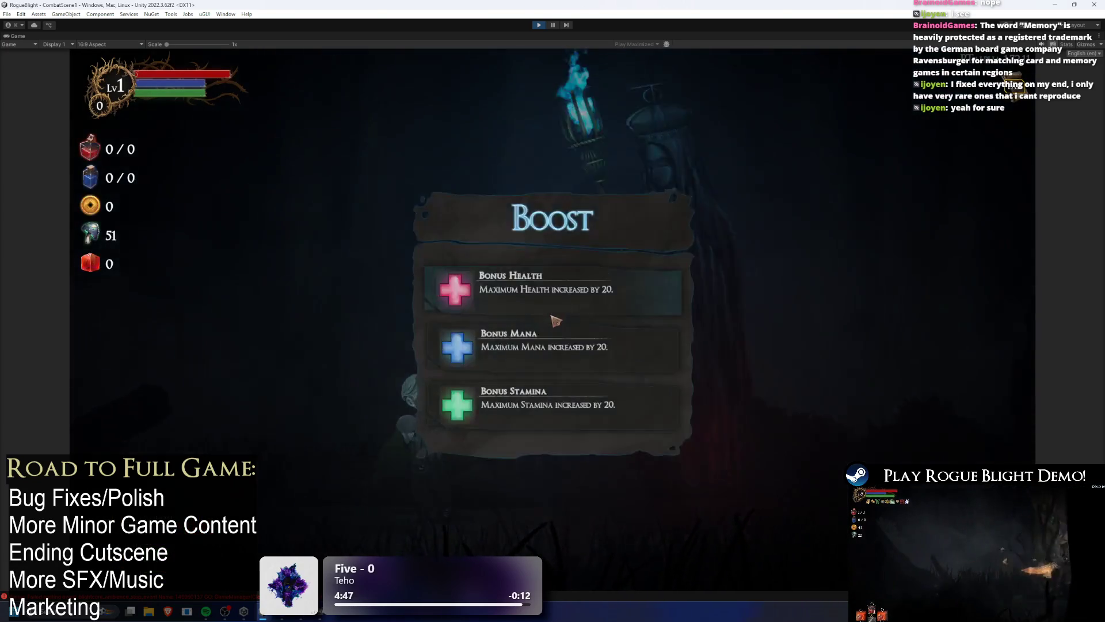
click(587, 297)
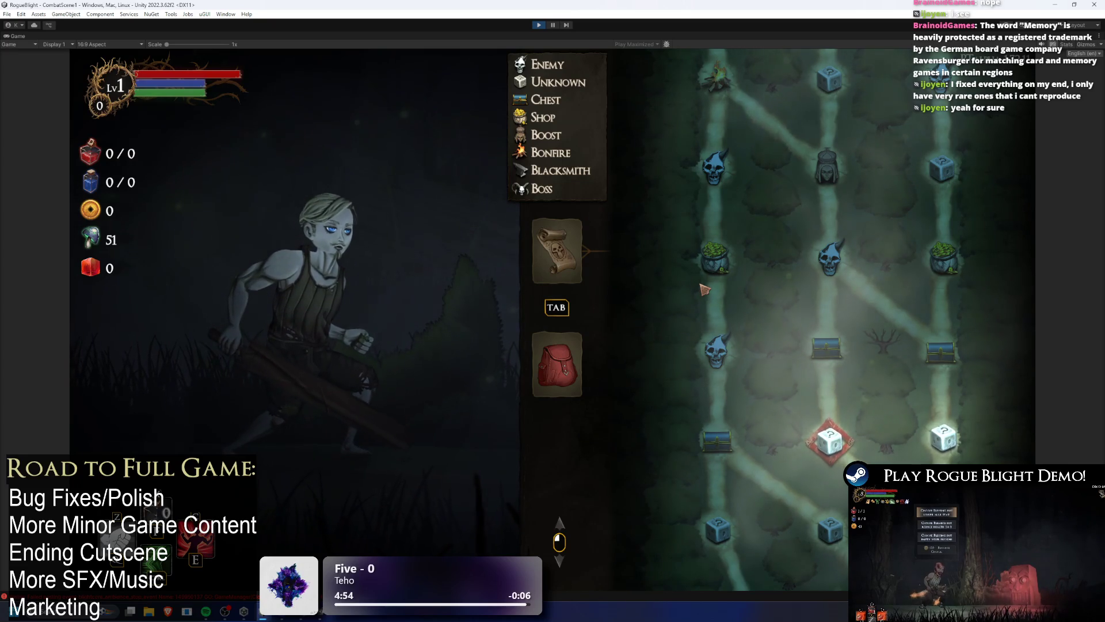
Loot a chest's gold and take the Attack Speed Increase blessing.
click(848, 442)
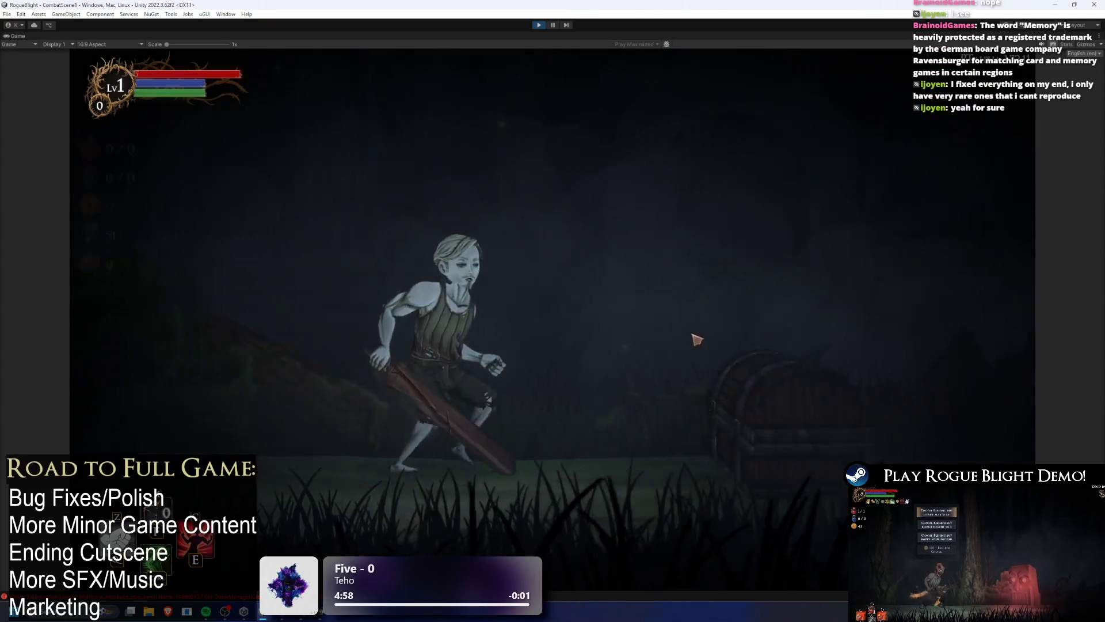
key(Return)
click(746, 495)
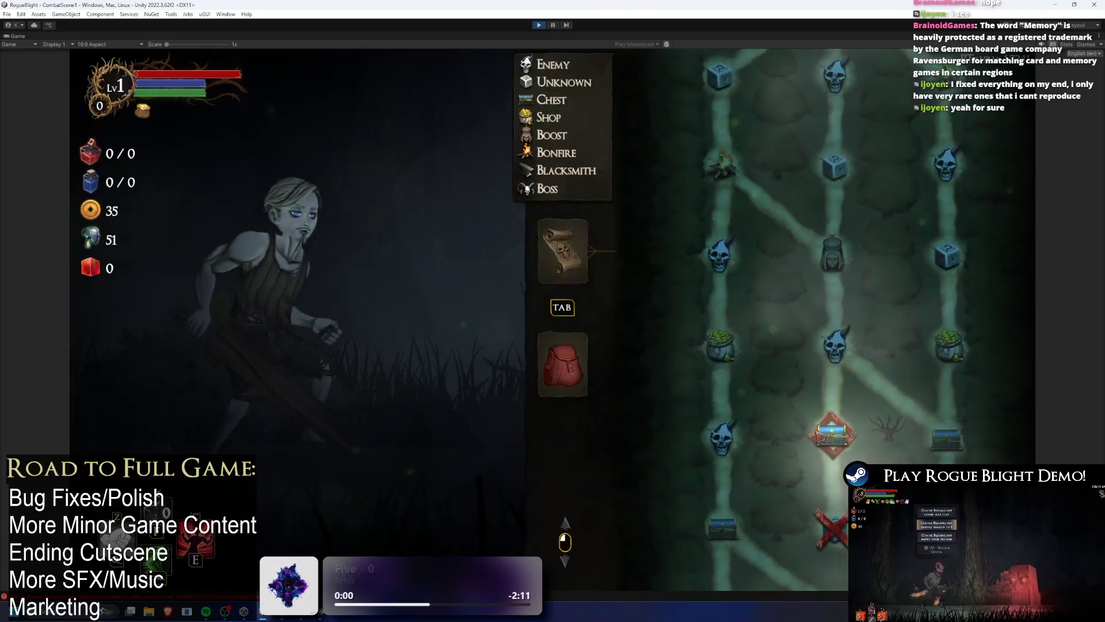
click(815, 432)
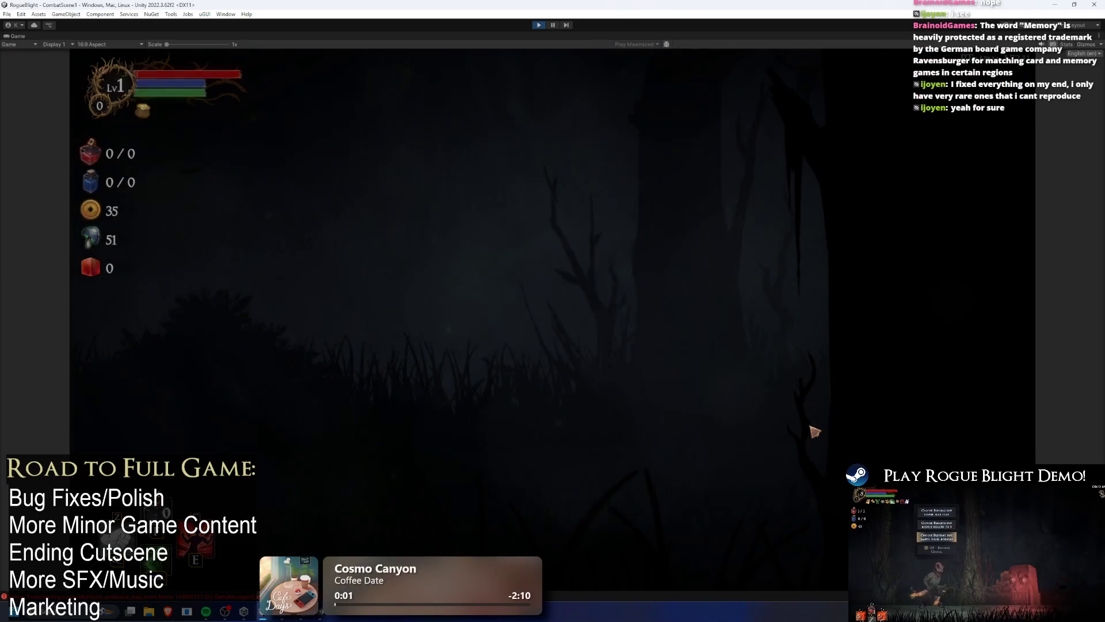
key(Return)
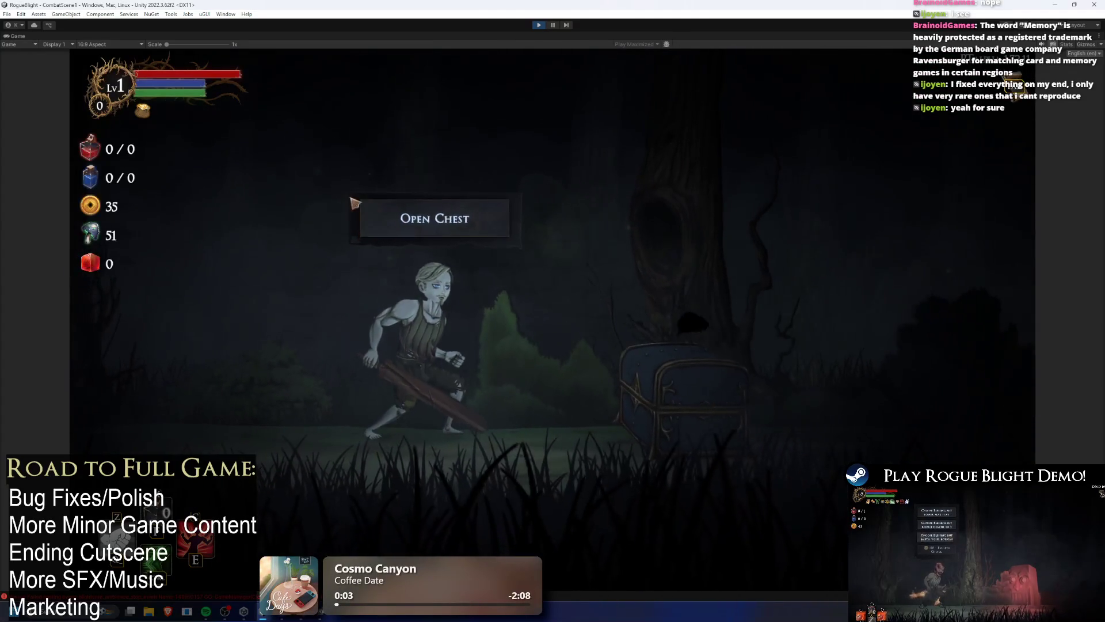
click(548, 419)
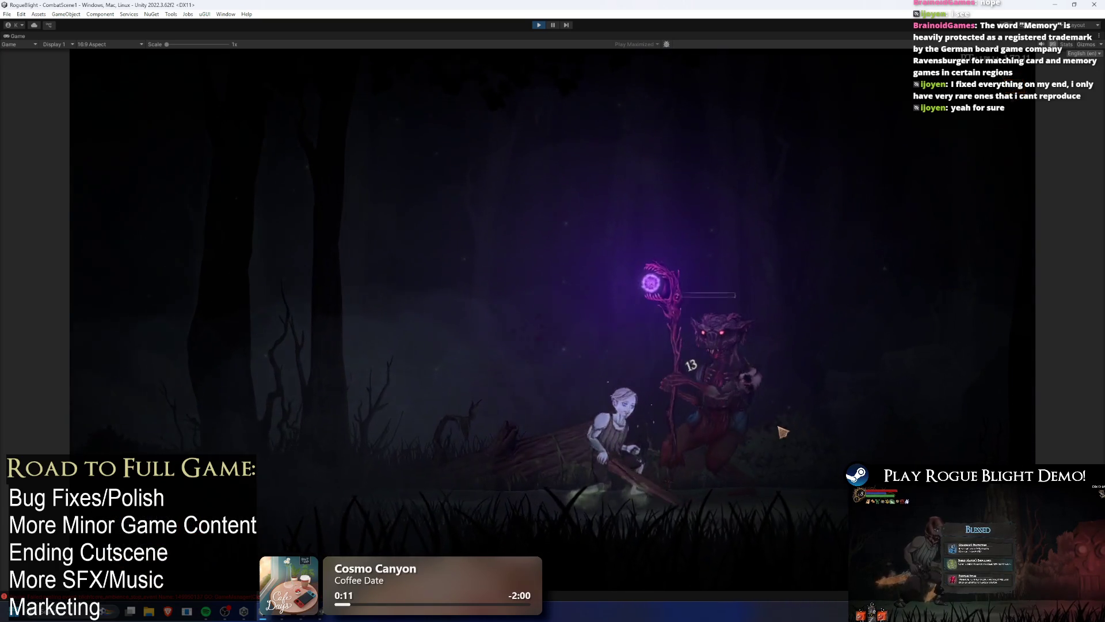
Fight the staff enemy, learn a minor blessing from the trainer, and defeat the gorilla.
click(808, 430)
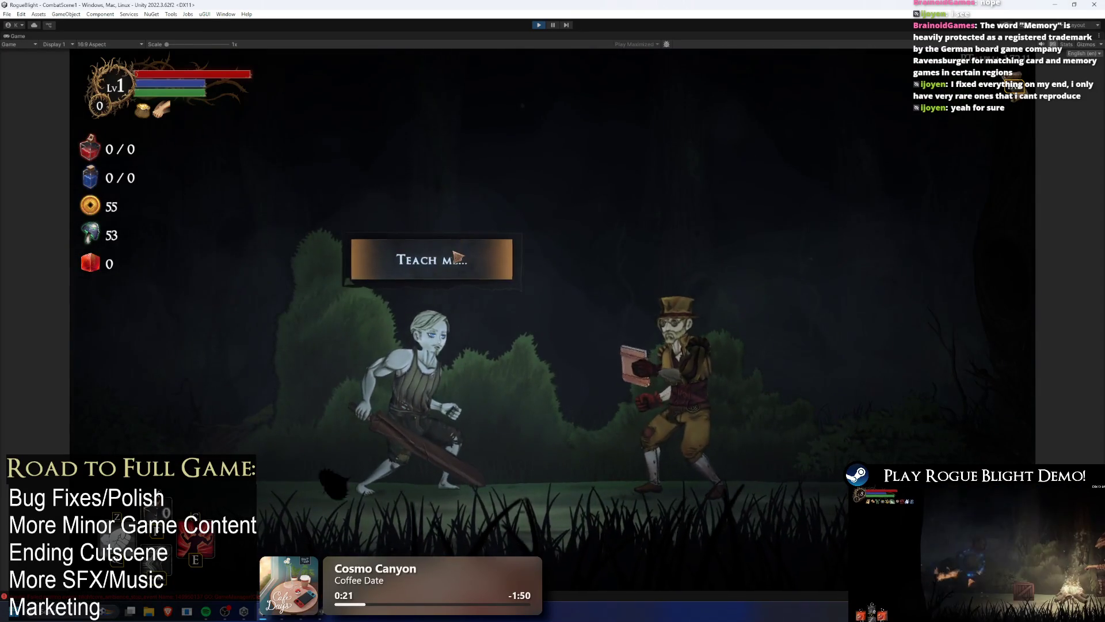
click(455, 256)
click(455, 275)
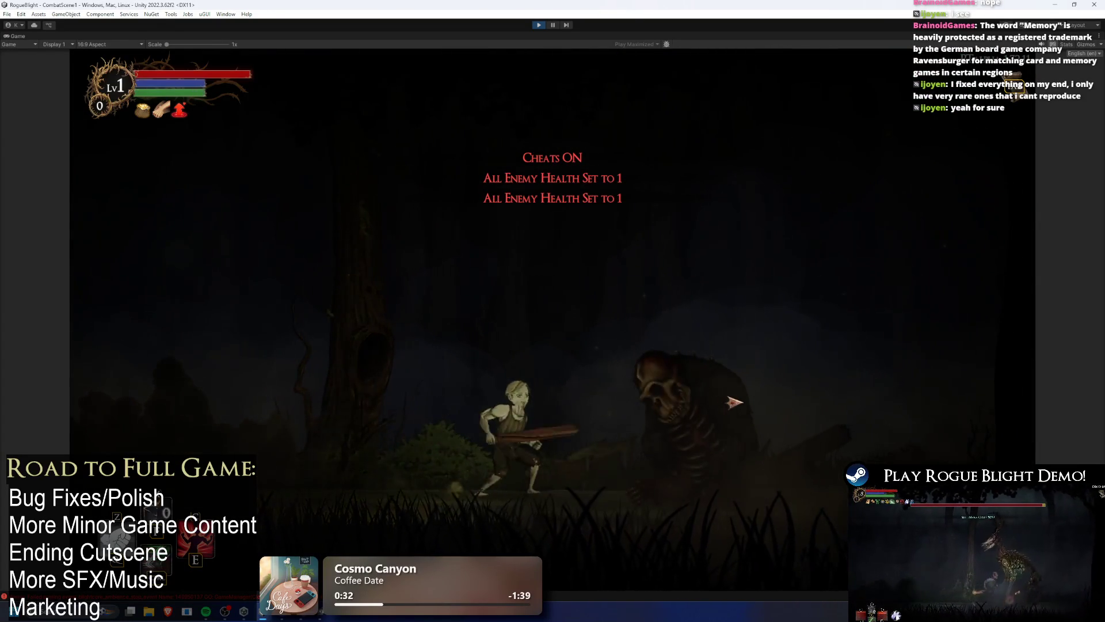
click(728, 398)
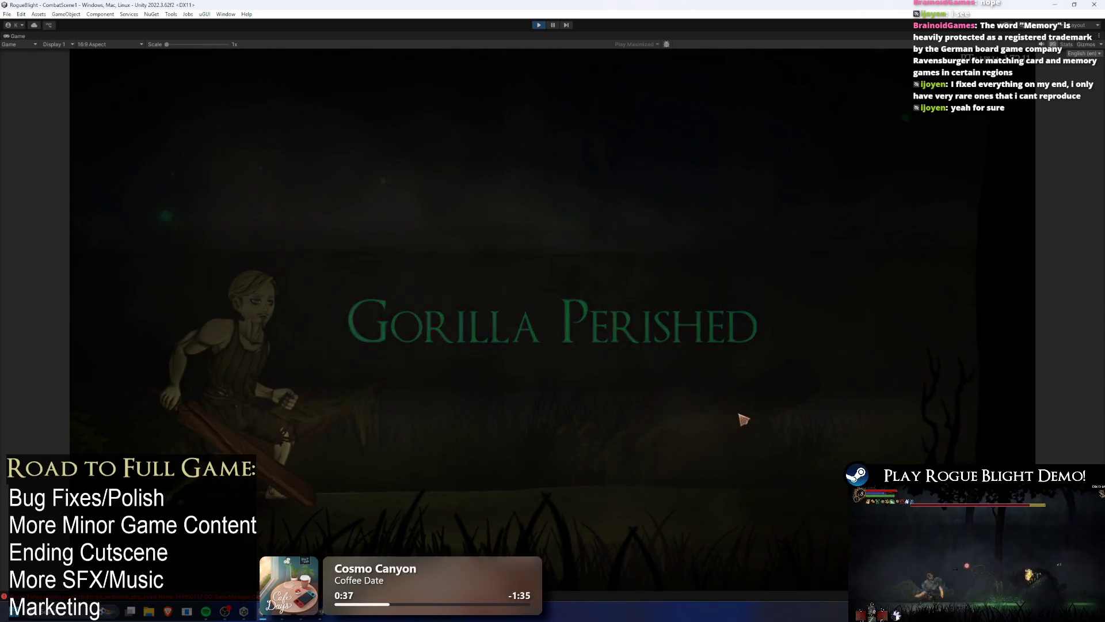
key(e)
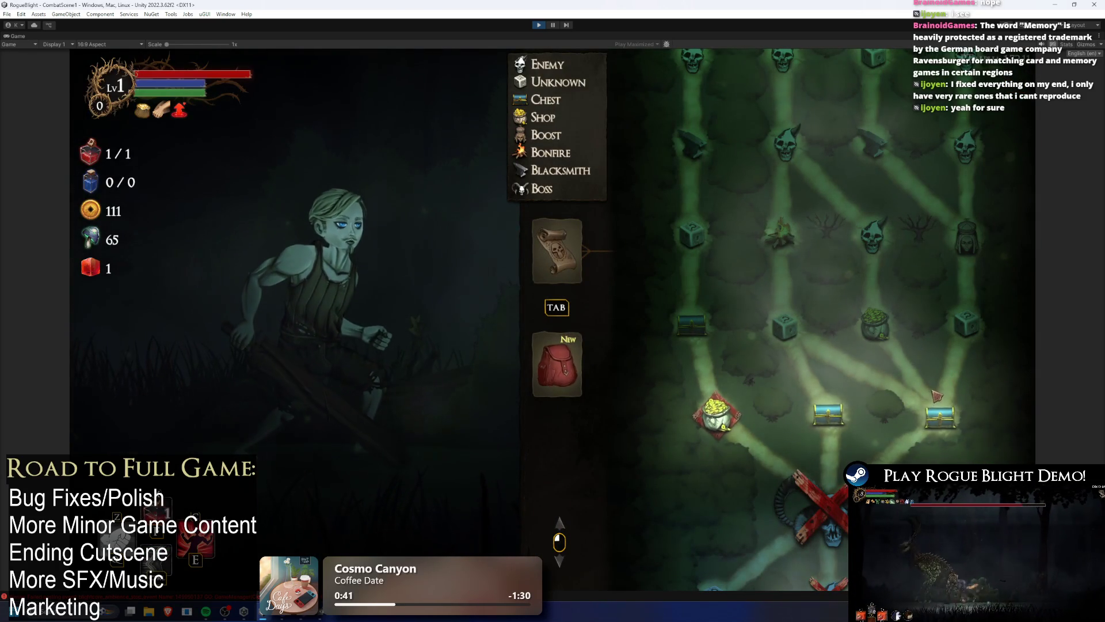
Take the Invincible Barrier blessing, visit the coin pot, and kill the skull enemy for loot.
click(935, 410)
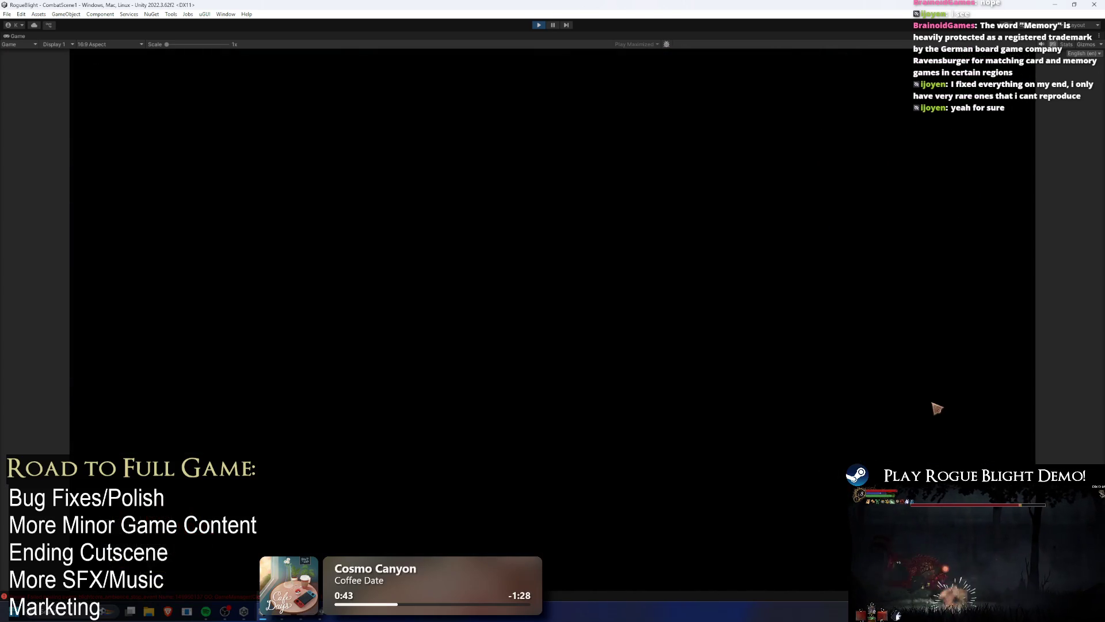
key(e)
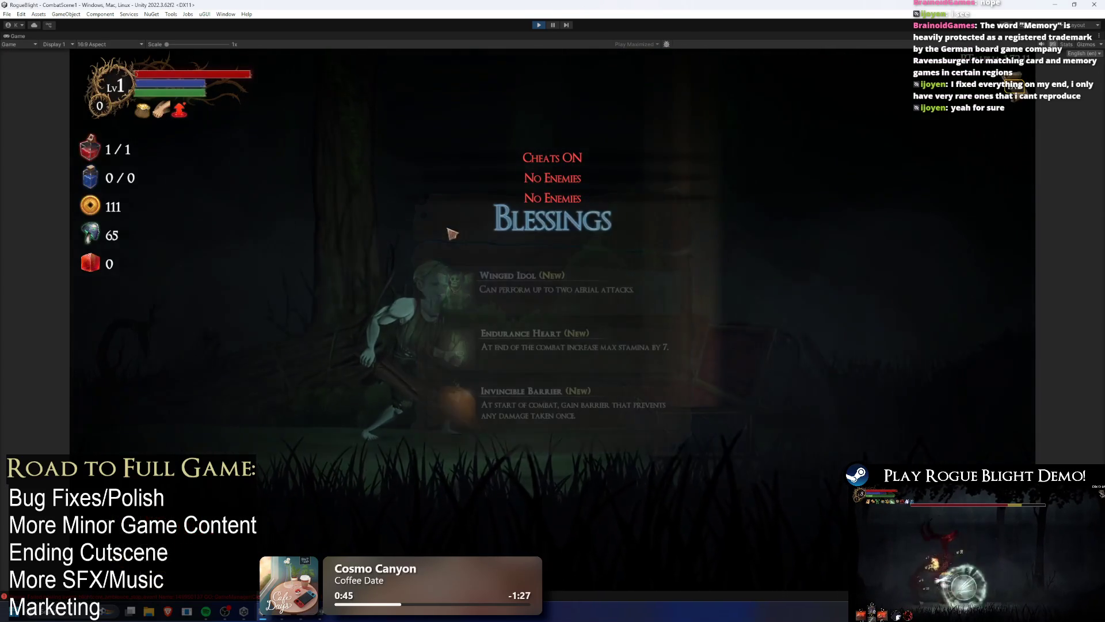
click(561, 409)
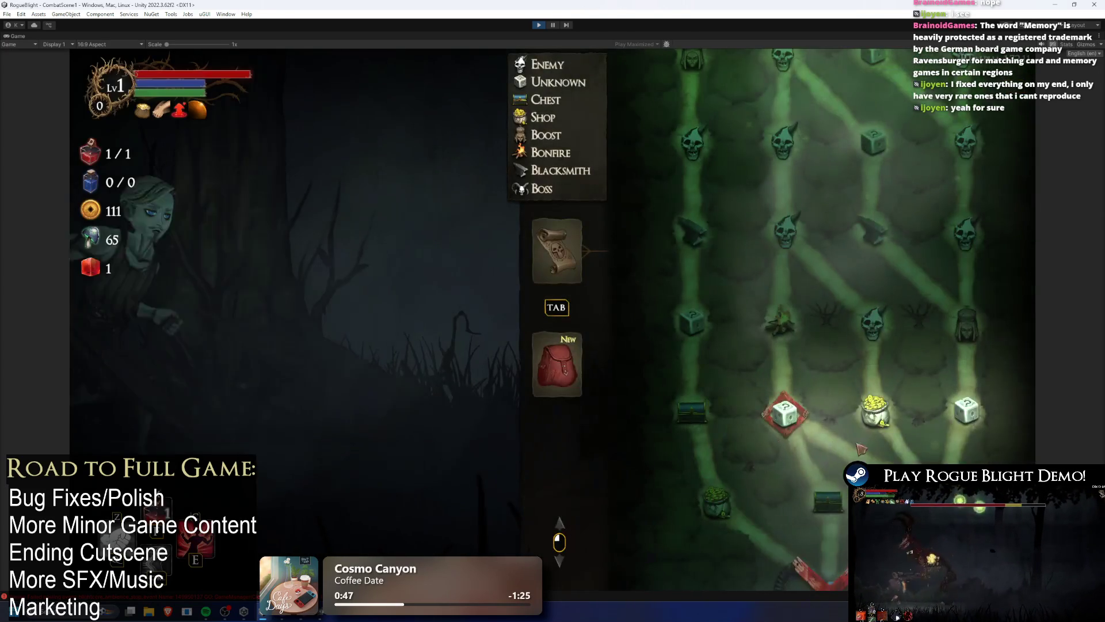
click(880, 422)
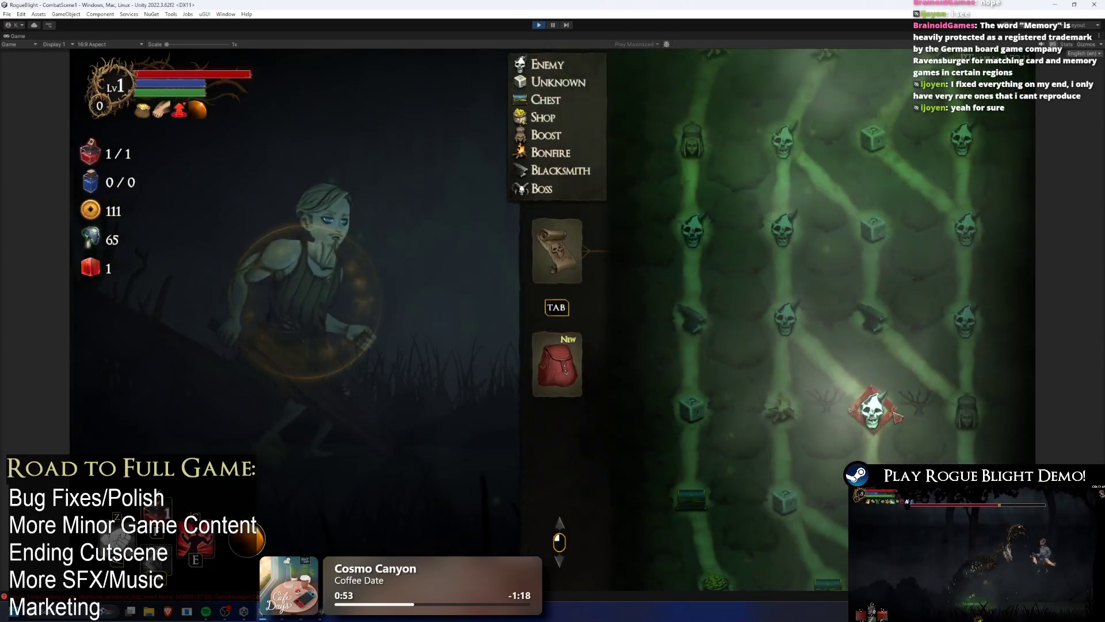
click(893, 409)
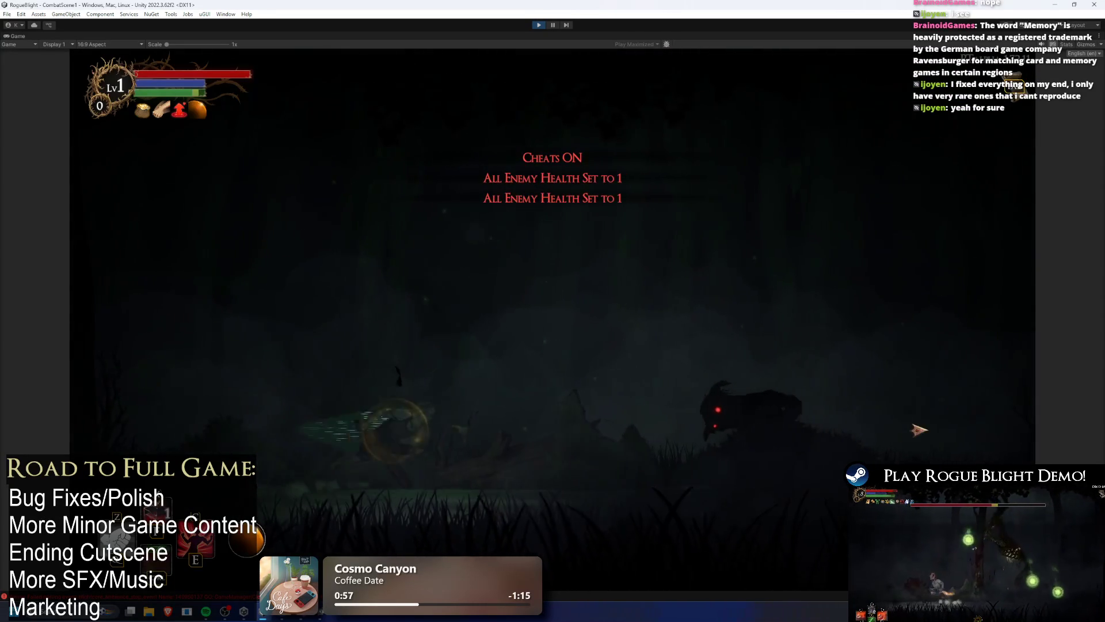
click(912, 426)
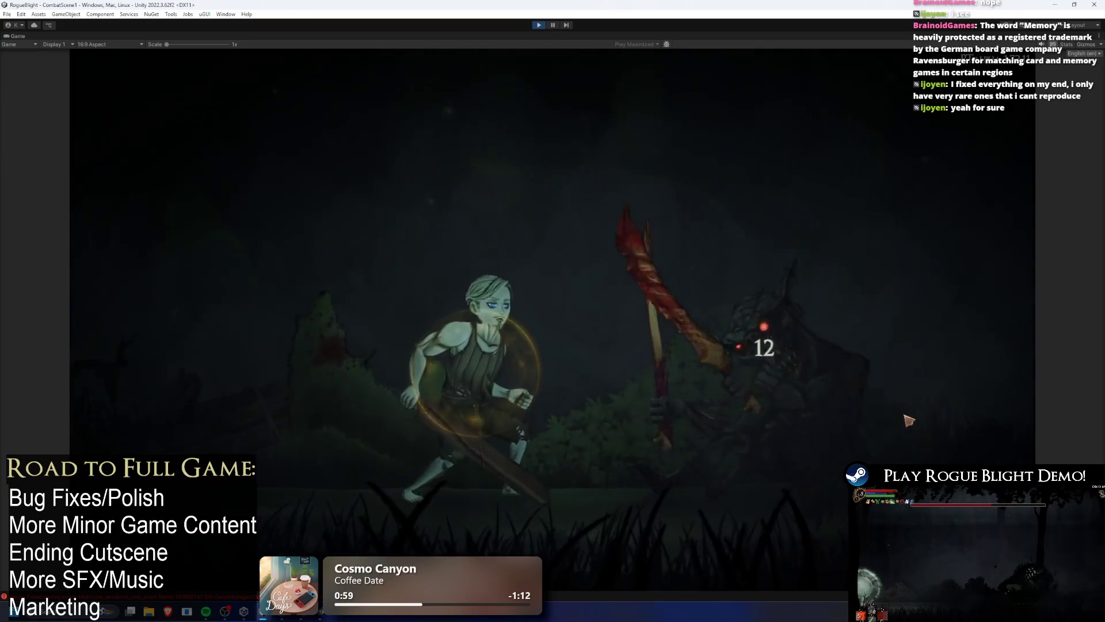
click(785, 503)
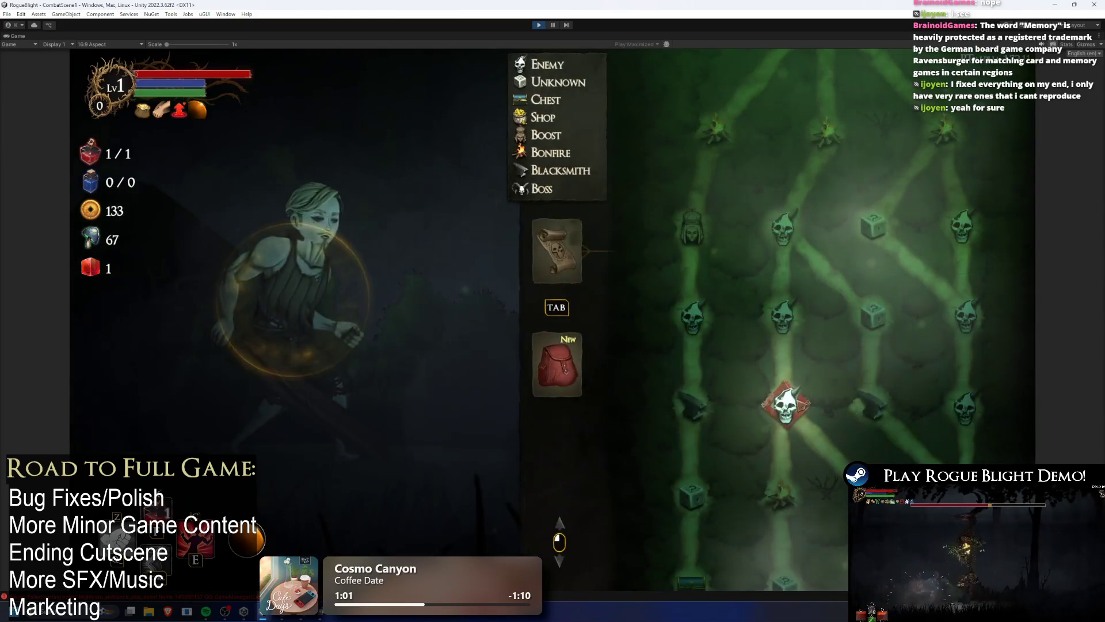
Travel to the next forest node, fight the skeleton, then stop the play-test.
click(799, 396)
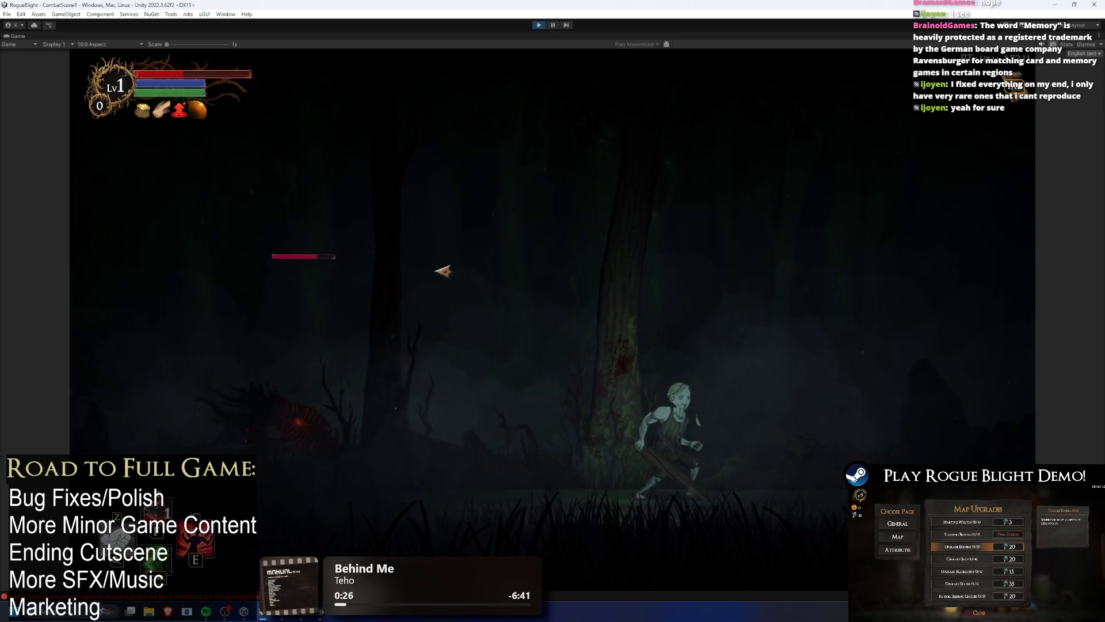
key(ctrl+p)
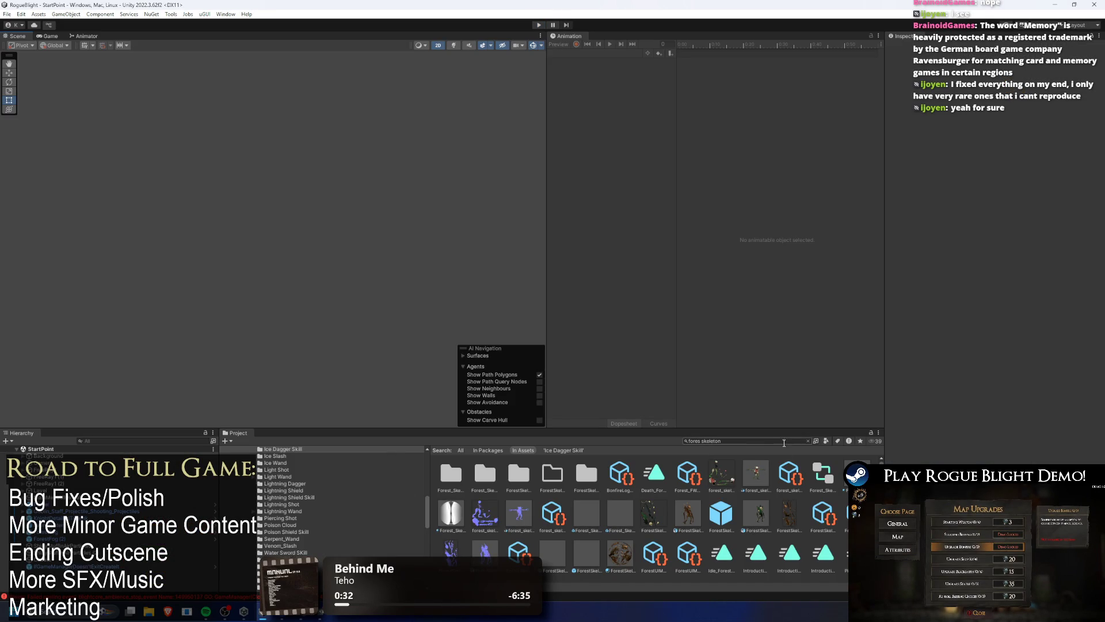
Search the Project for TODO and open TODO.txt in Visual Studio.
text(TODO)
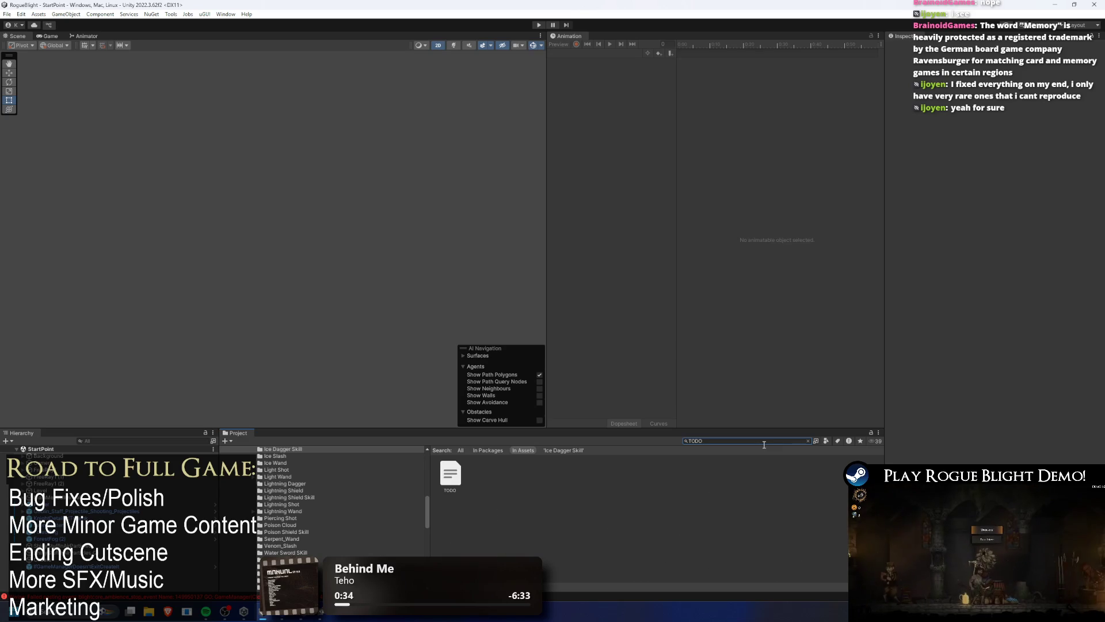
double_click(450, 473)
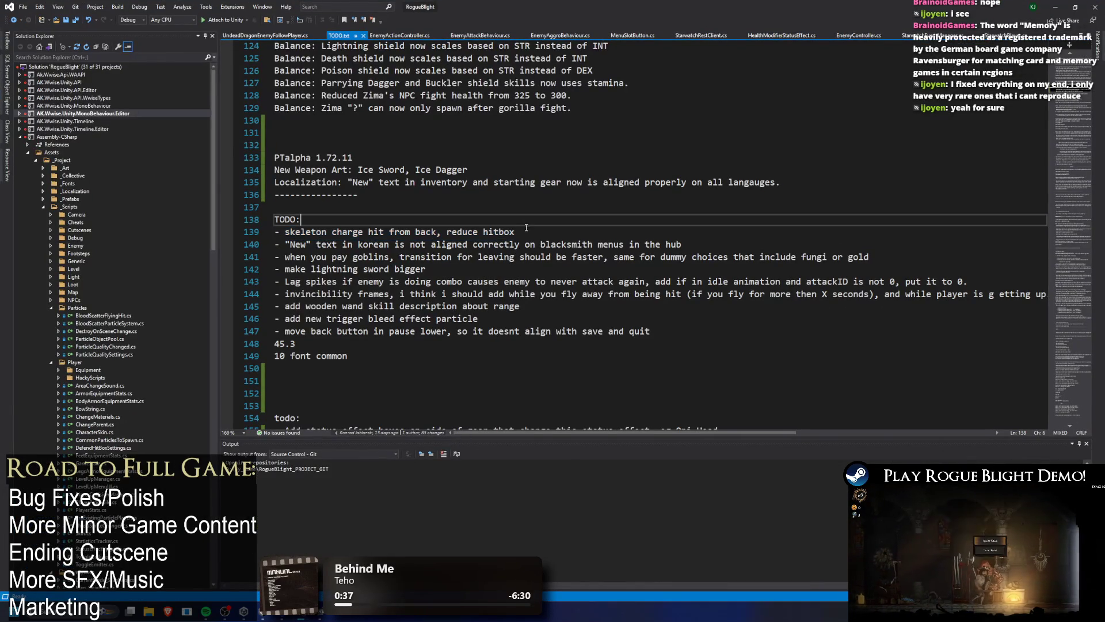
Move the skeleton hitbox to-do into the changelog as a 'Bug Fix:' line 136.
key(Delete)
click(810, 182)
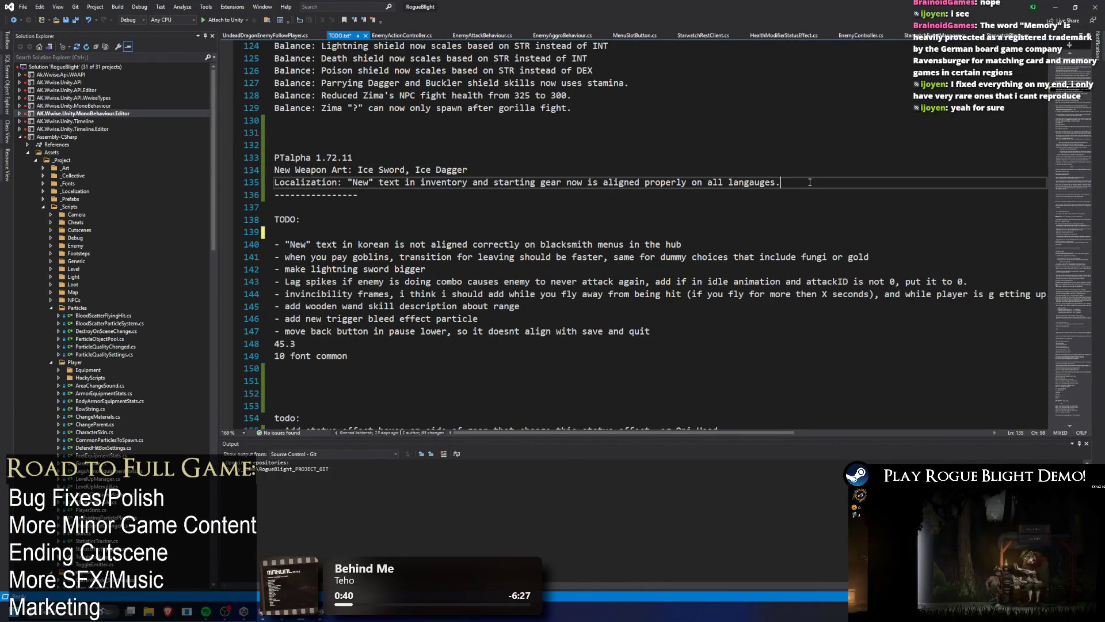
key(Return)
text(Bug Fix:)
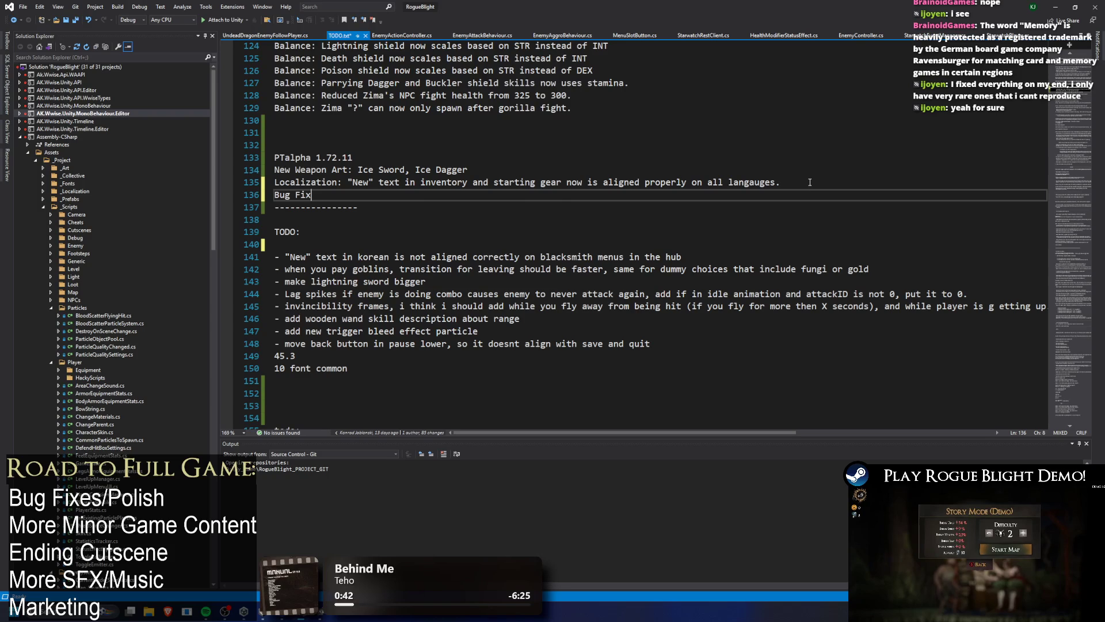
text(: - skeleton charge hit from back, reduce hitbox)
Reword line 136 to start 'When Forest Skeleton basic enemy in forest does…' and fix typos.
drag(334, 195, 323, 196)
text(When Forest)
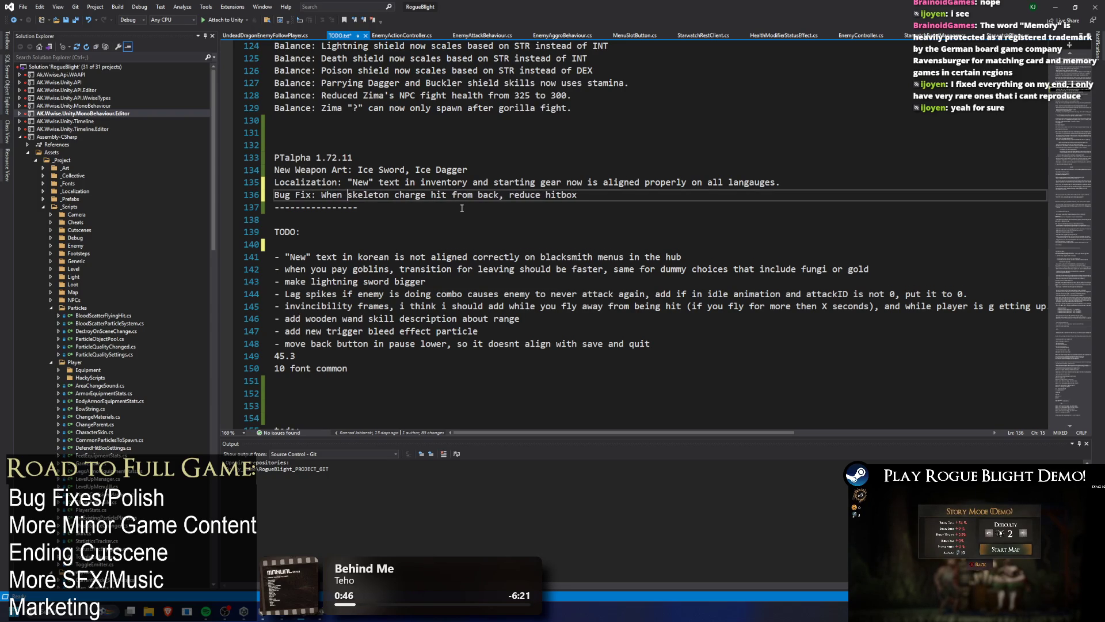
key(Delete)
text(S)
text(basic enem)
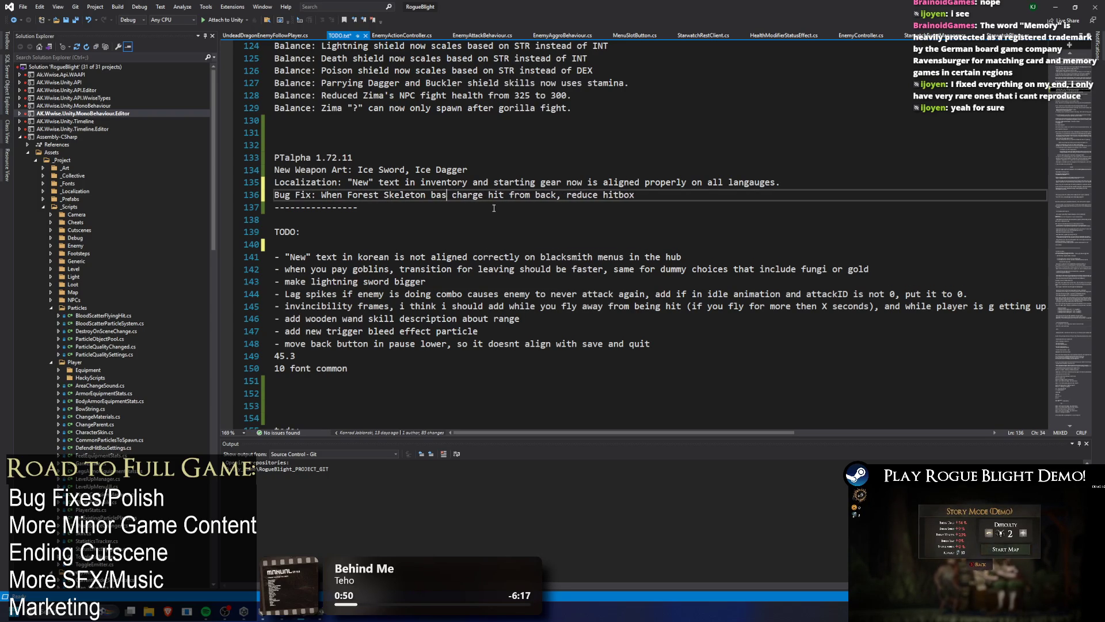
text(forest does a)
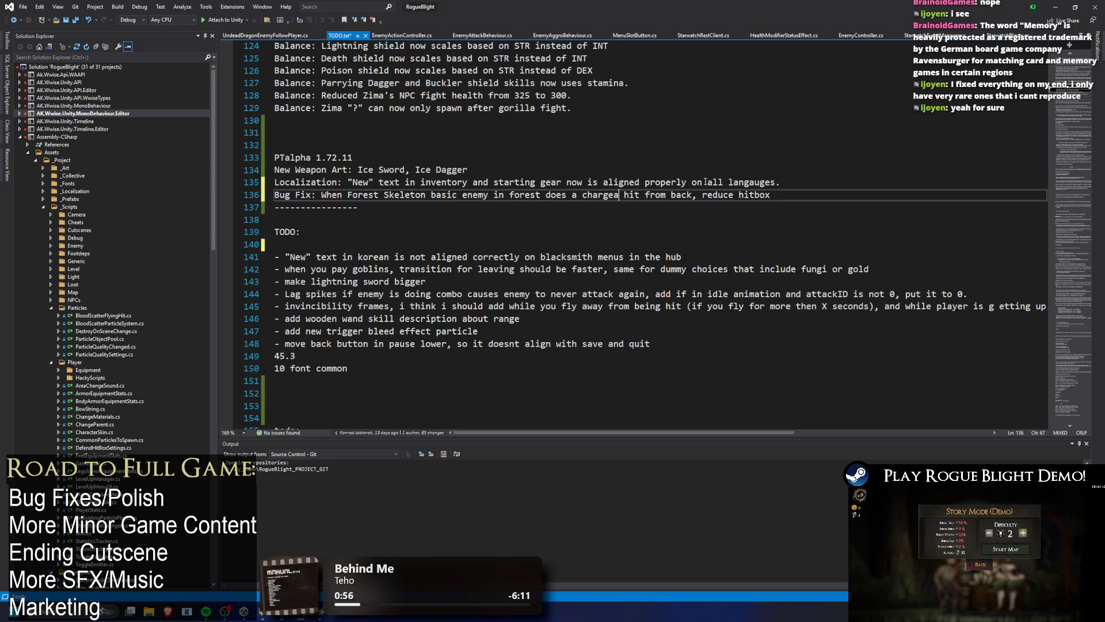
text(k, yh)
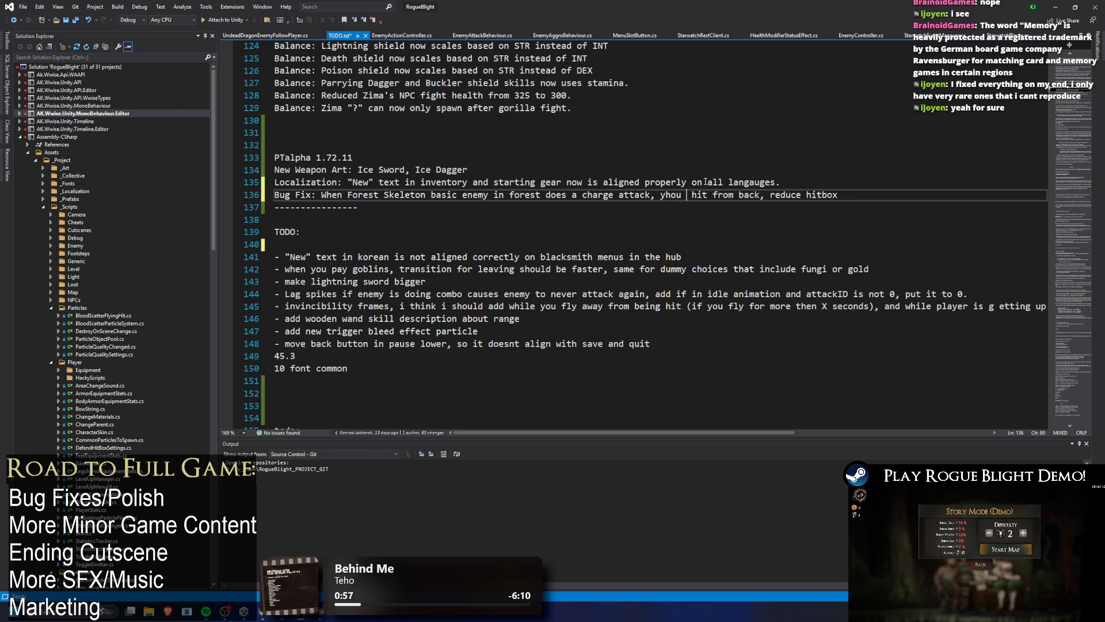
key(BackSpace)
text(o)
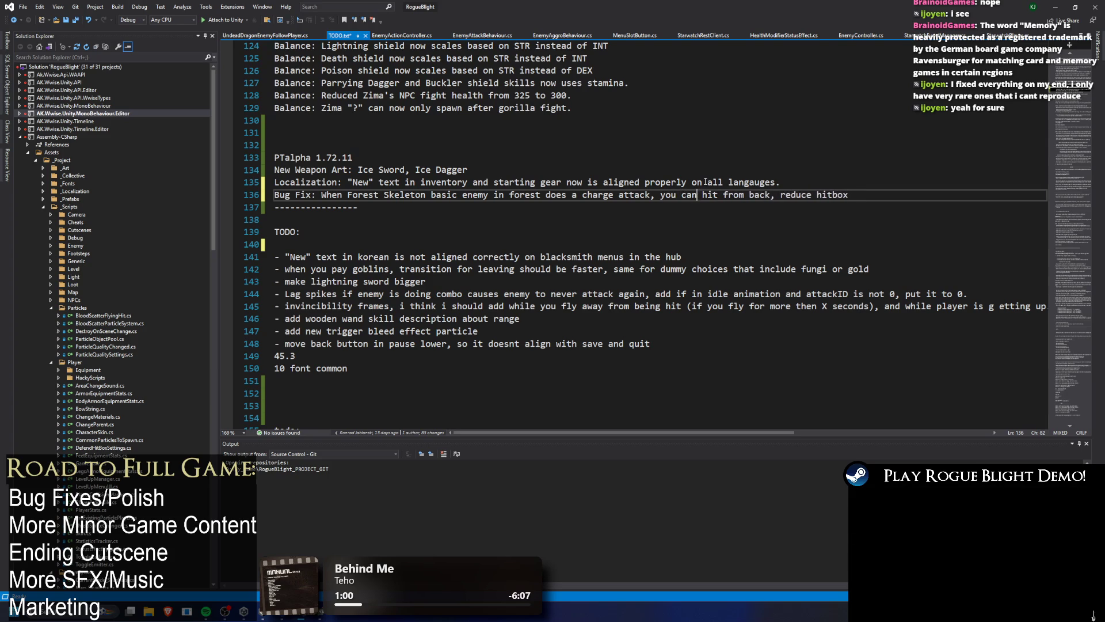
key(BackSpace)
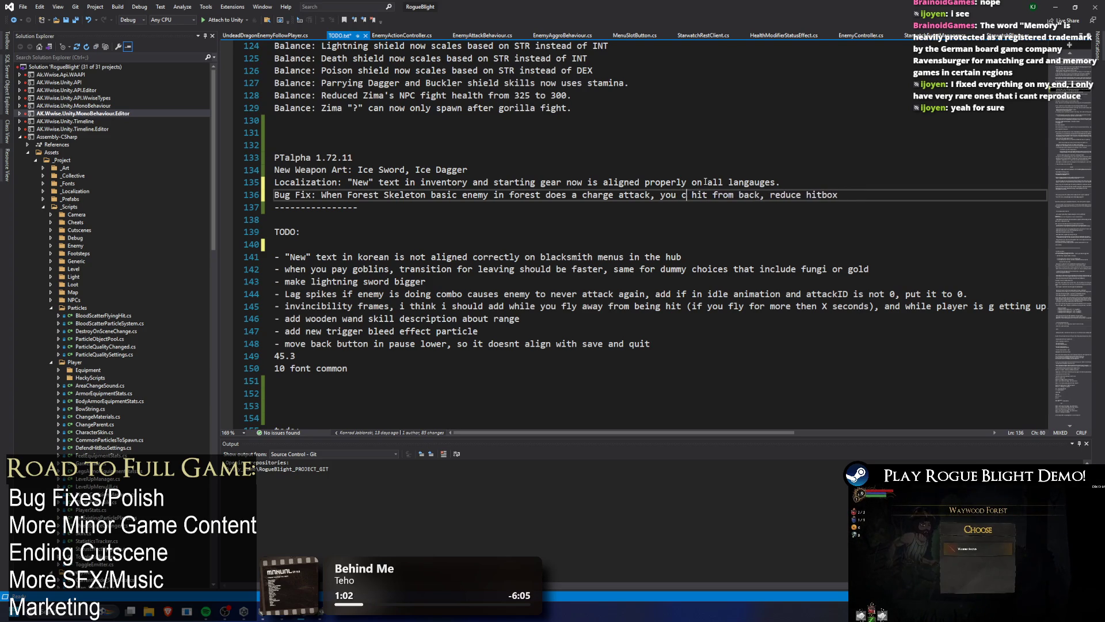
text(no longer)
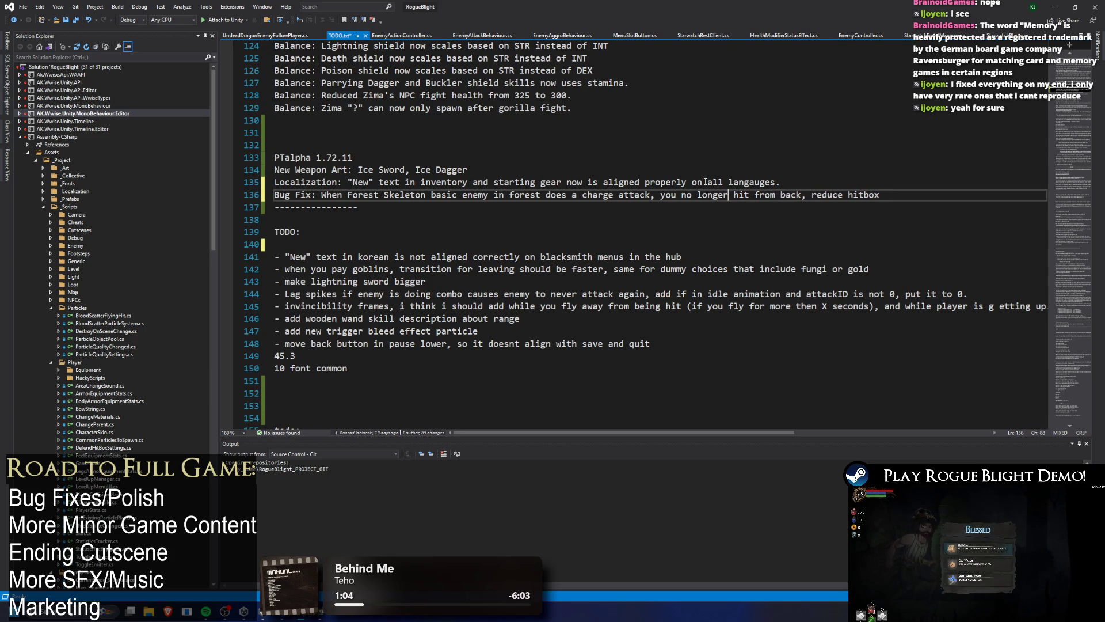
key(BackSpace)
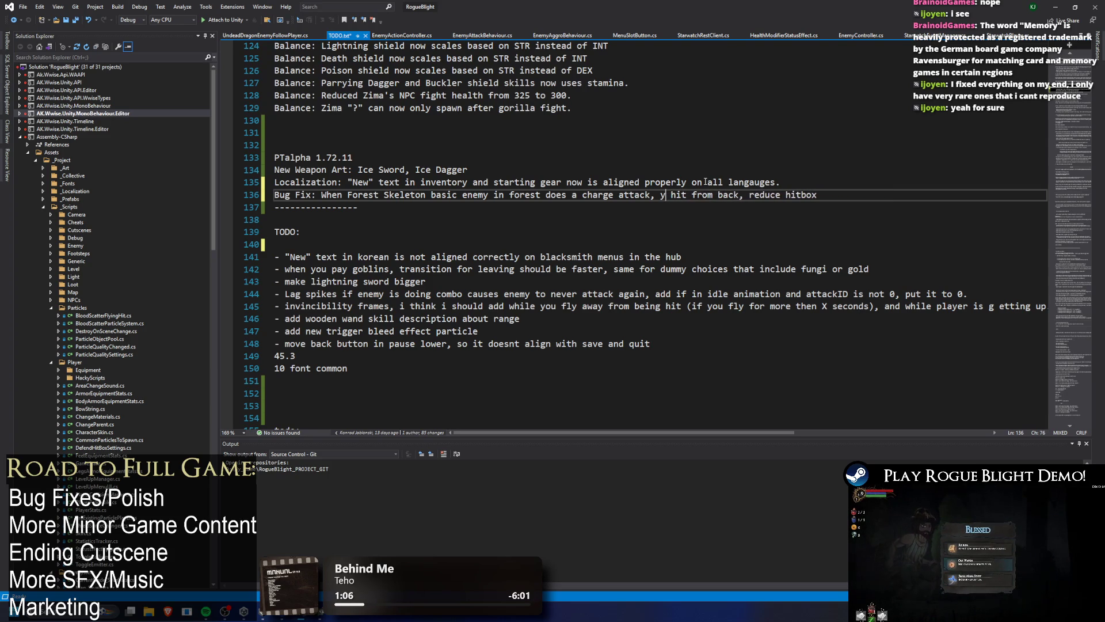
Delete the words 'When', 'does' and 'a' and add a comma after 'forest'.
double_click(331, 196)
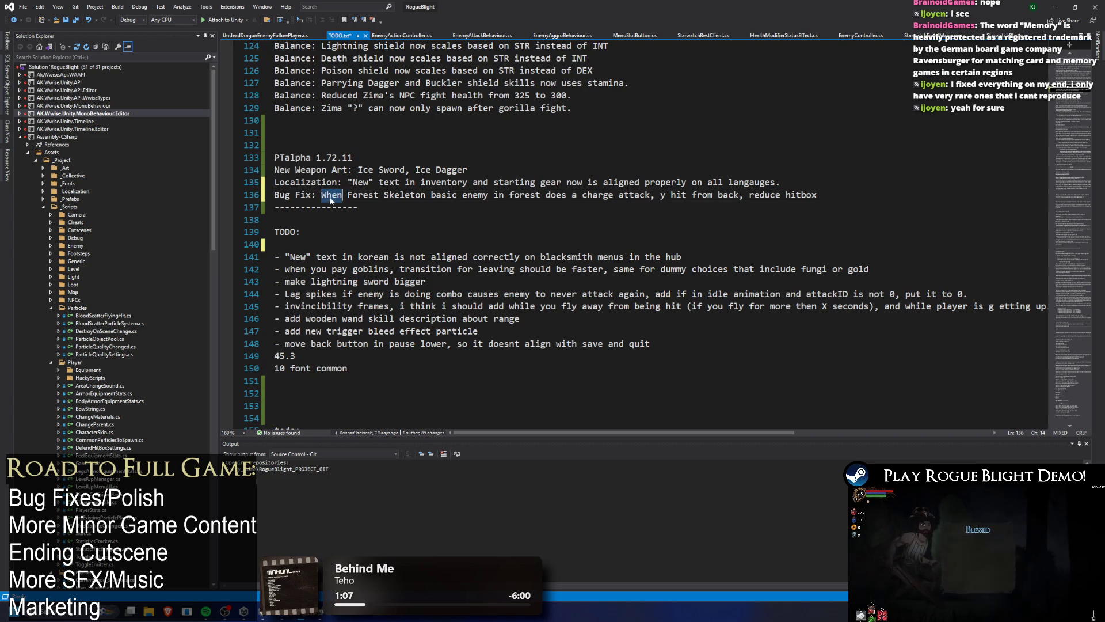
key(BackSpace)
double_click(531, 196)
key(BackSpace)
key(BackSpace)
text(,)
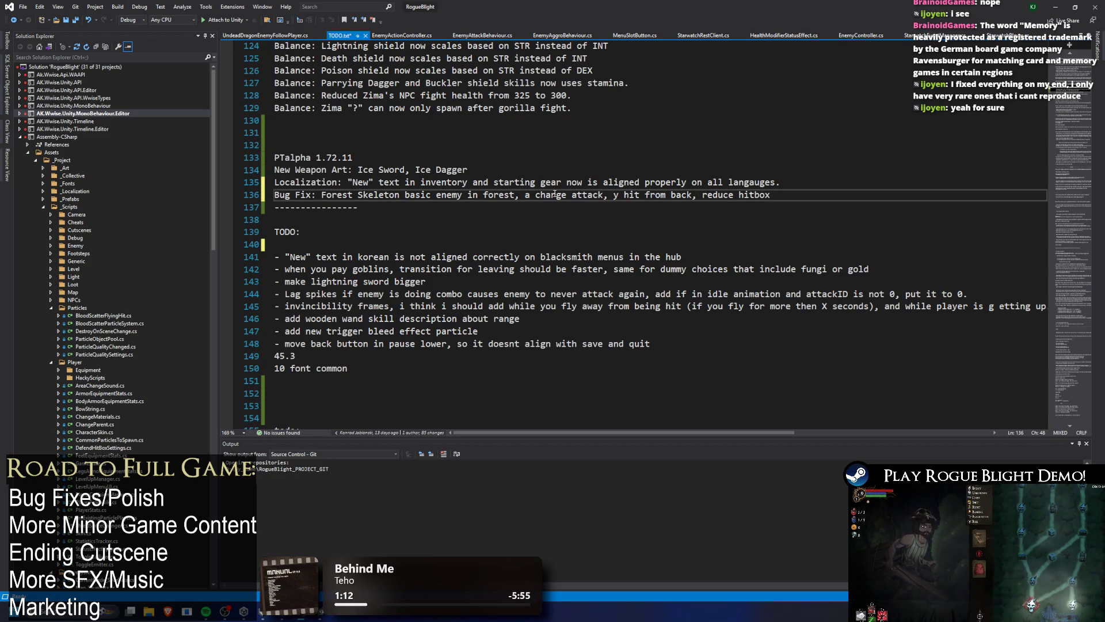
key(Delete)
key(Delete)
drag(593, 193, 771, 194)
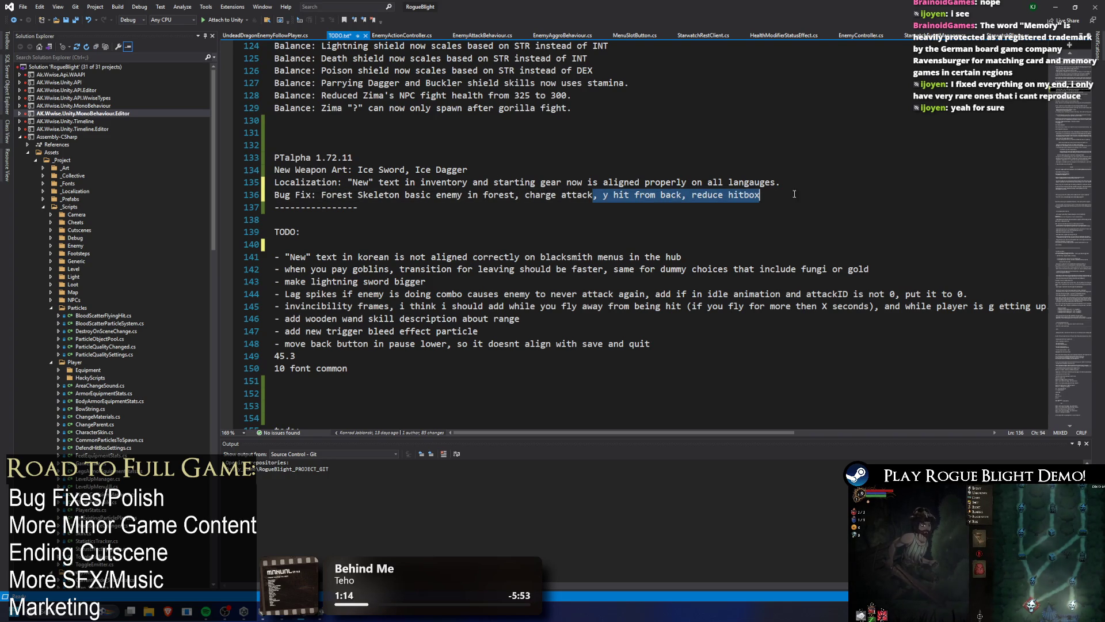
Reword the Forest Skeleton fix to describe the improved charge-attack hitbox, then save the changelog.
text(hi)
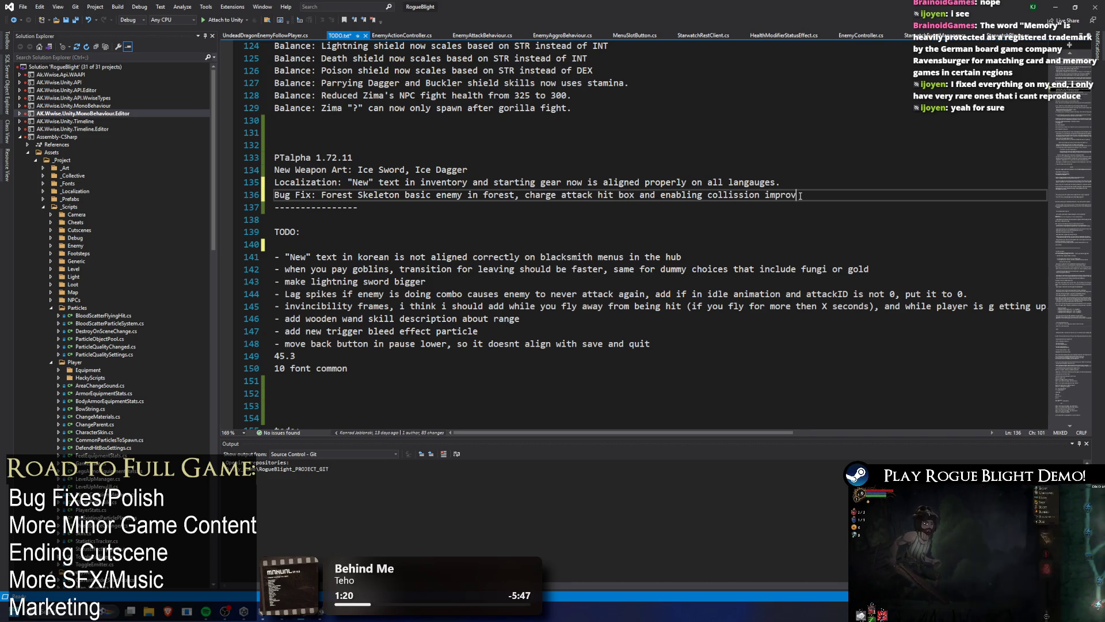
text(ov)
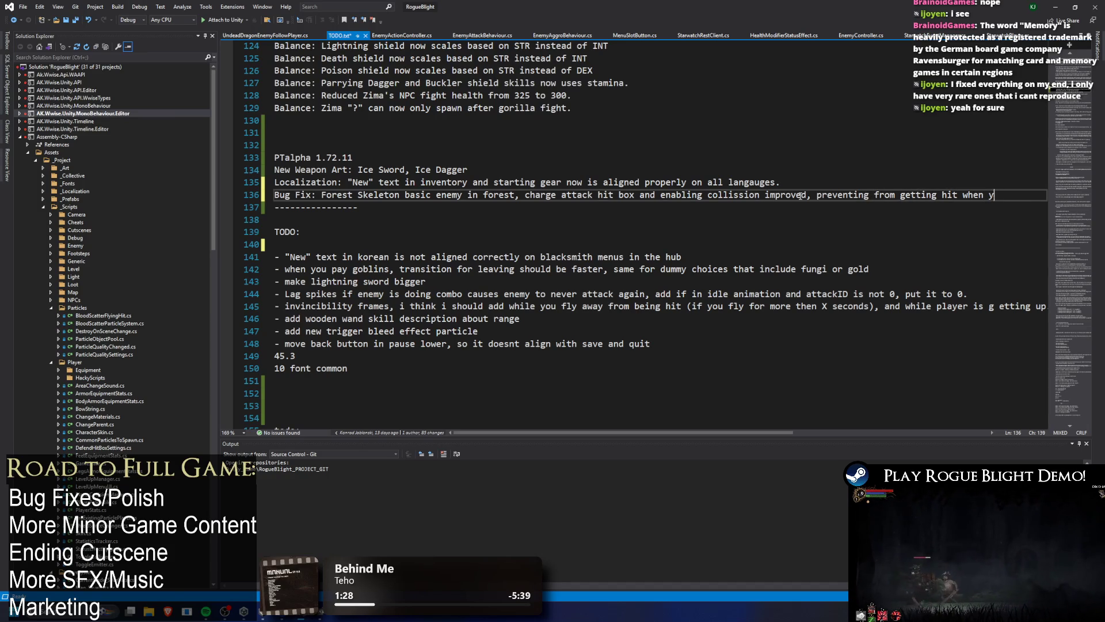
text(his)
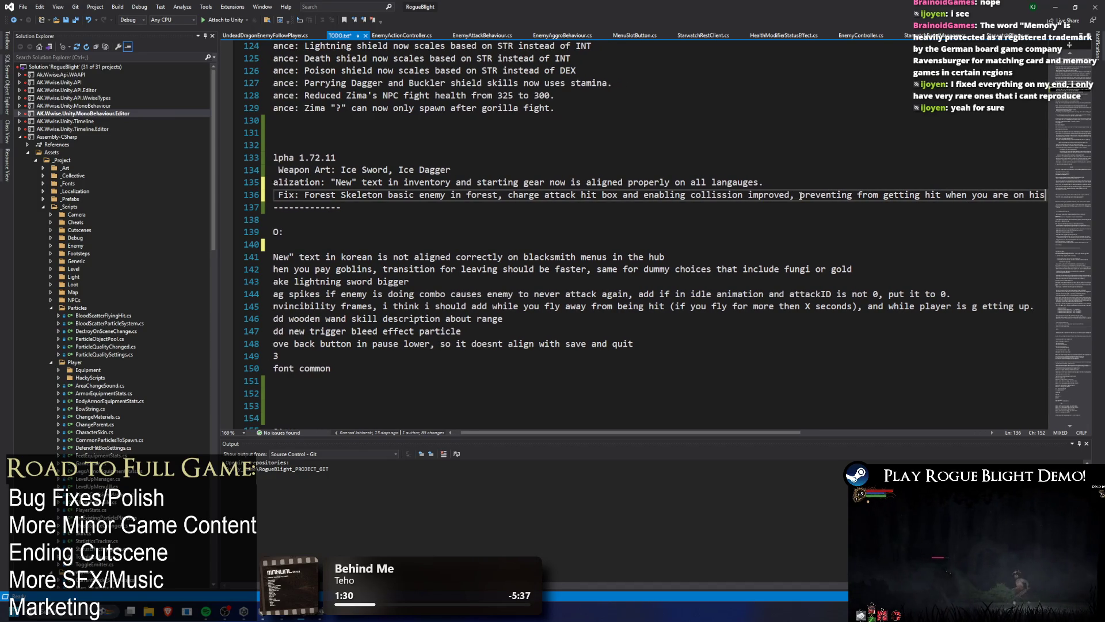
text( back side.)
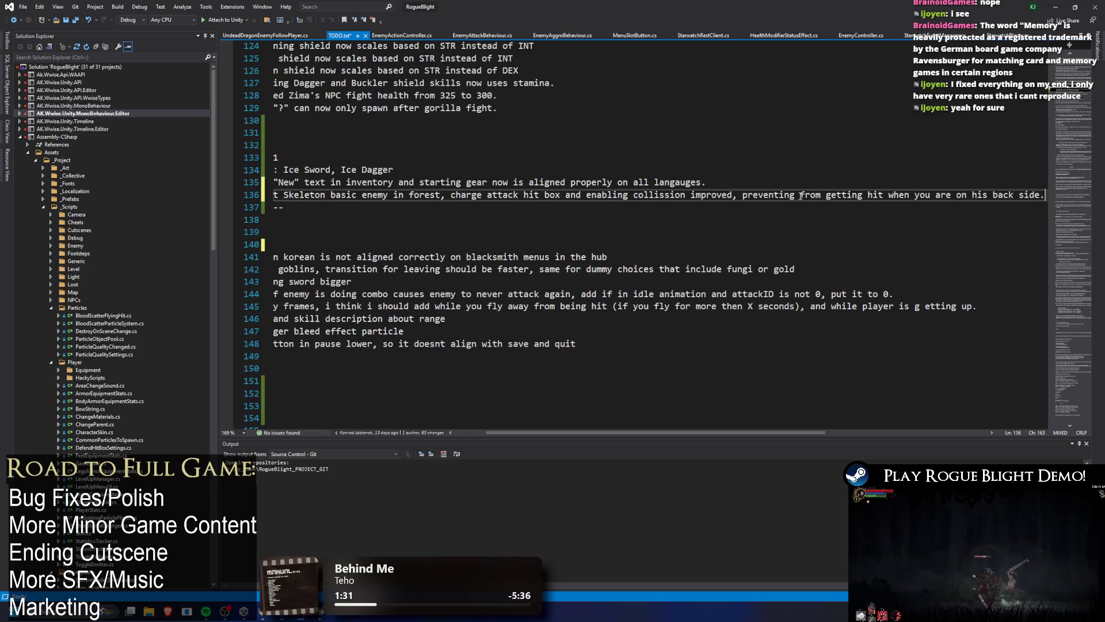
click(830, 212)
key(Down)
key(ctrl+s)
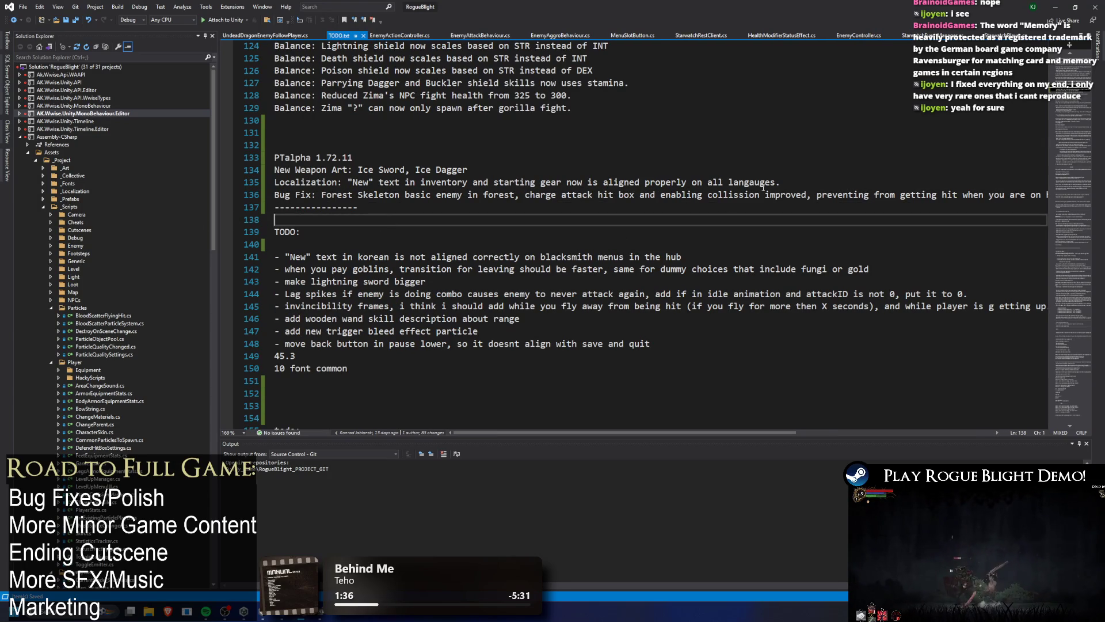
Delete the Korean blacksmith 'New' text TODO item and its empty line, then return to Unity.
drag(682, 257, 255, 245)
key(BackSpace)
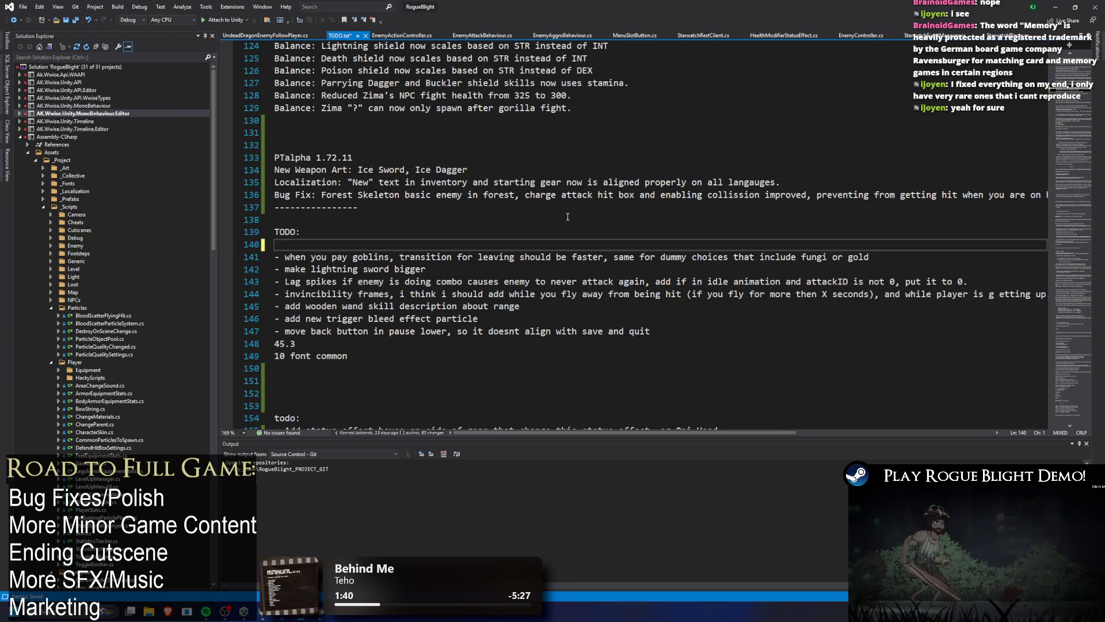
key(Up)
key(Up)
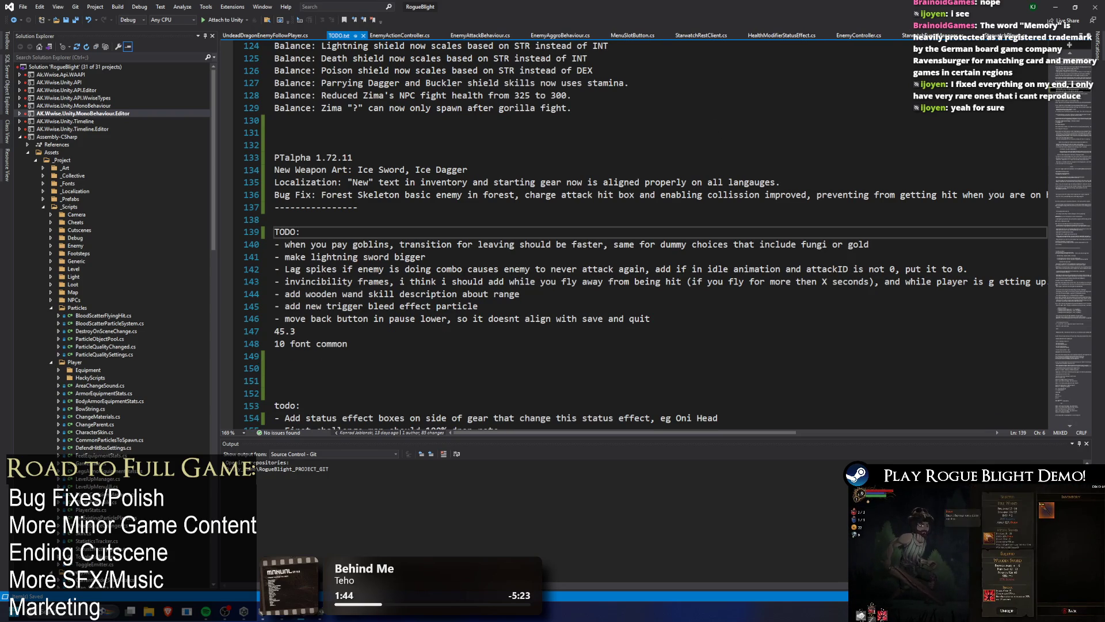
key(alt+Tab)
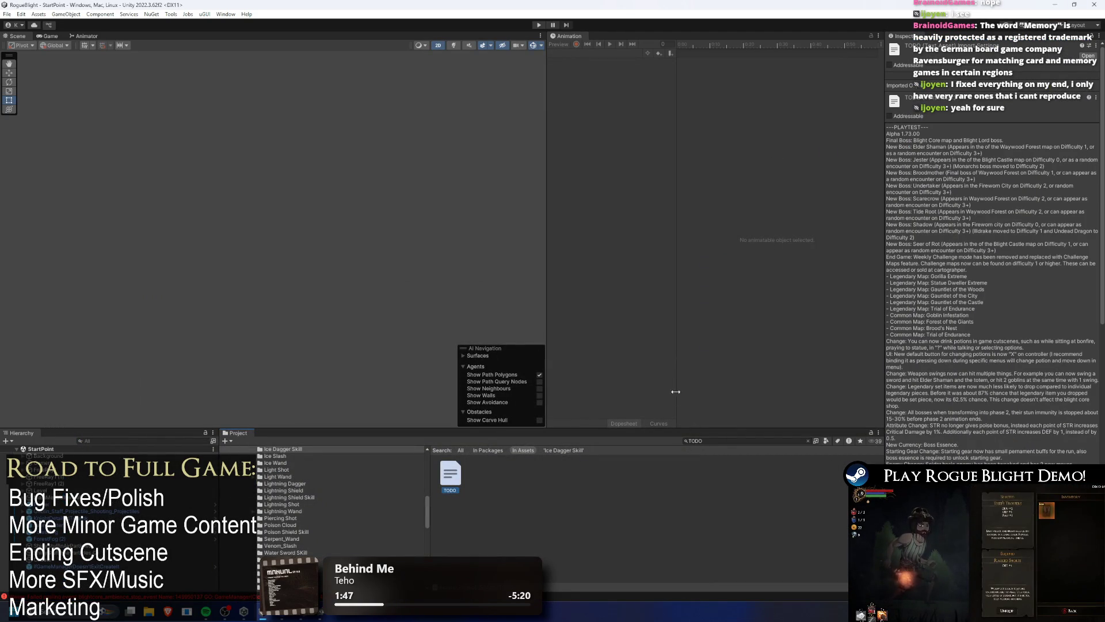
Launch 'run' from Windows search and move the opened Explorer window aside.
key(super)
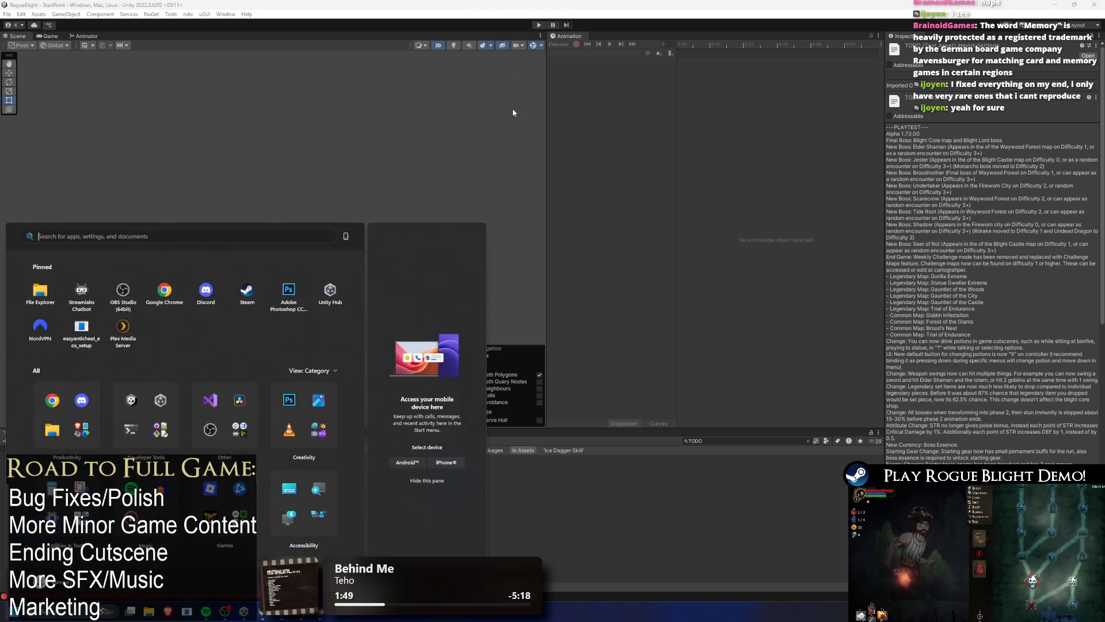
text(run)
key(Return)
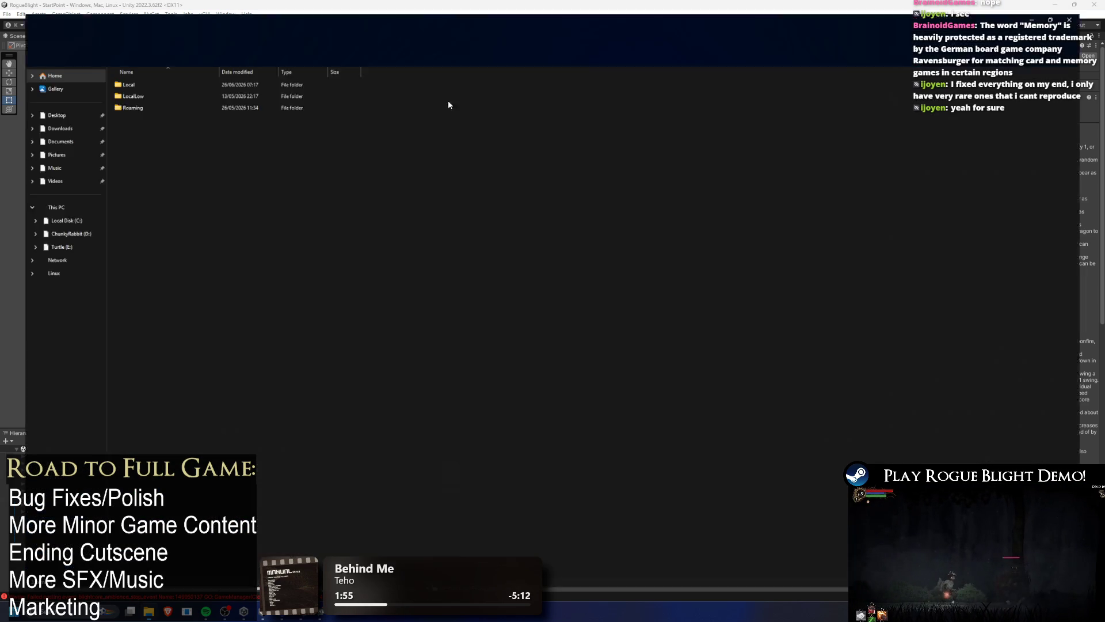
mouse_move(447, 23)
mouse_down()
mouse_move(440, 71)
mouse_move(441, 0)
mouse_up()
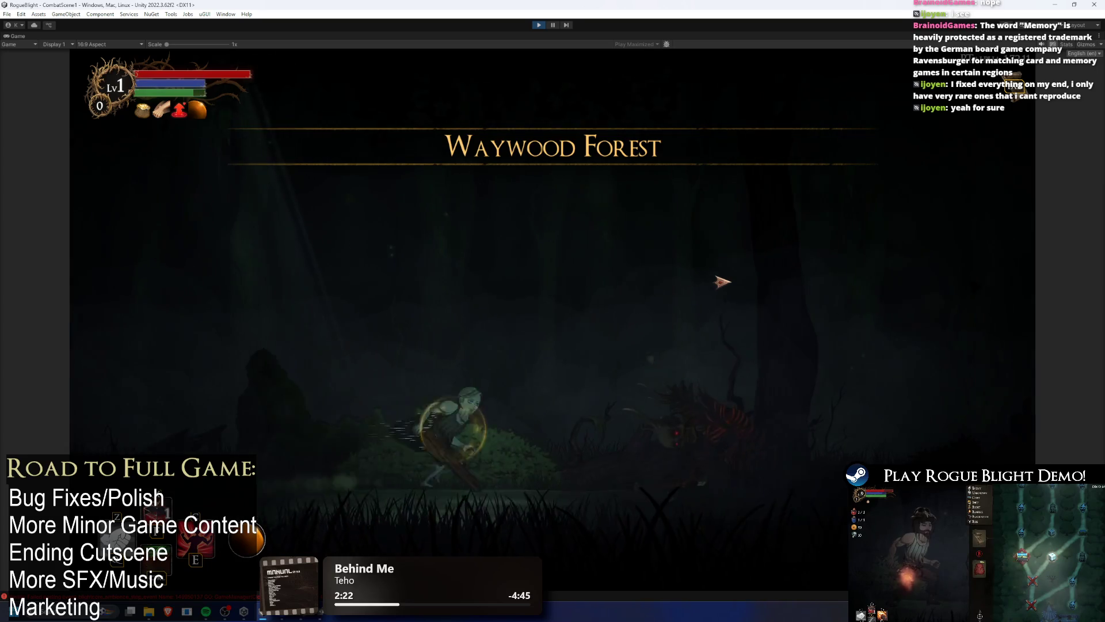
Strike the Forest Skeleton to test its hitbox, take all loot, and abandon the run.
click(722, 281)
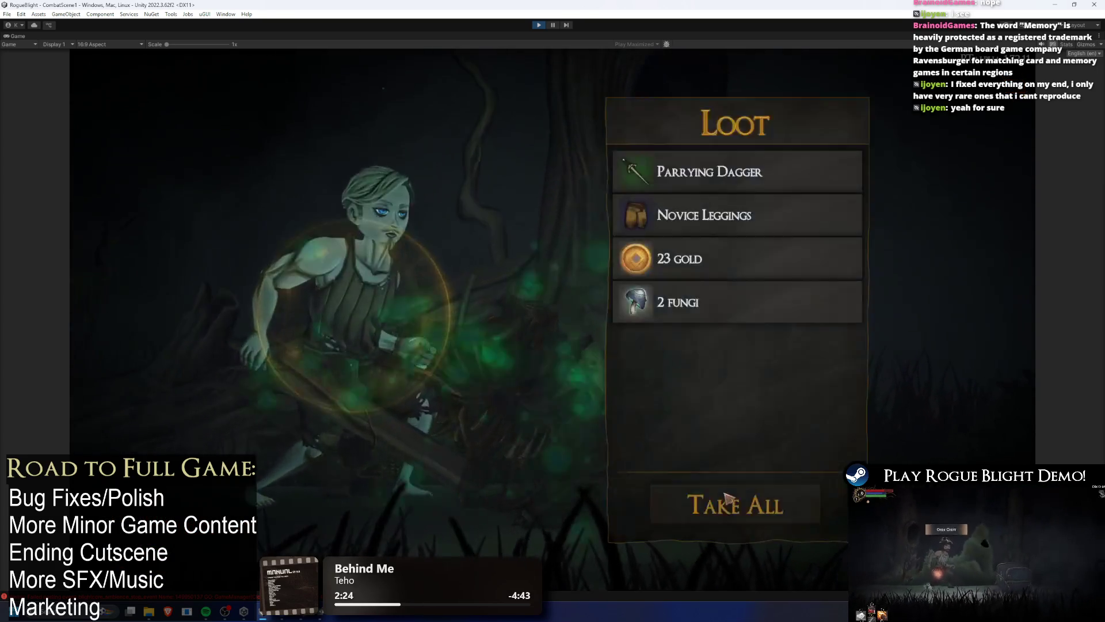
click(726, 498)
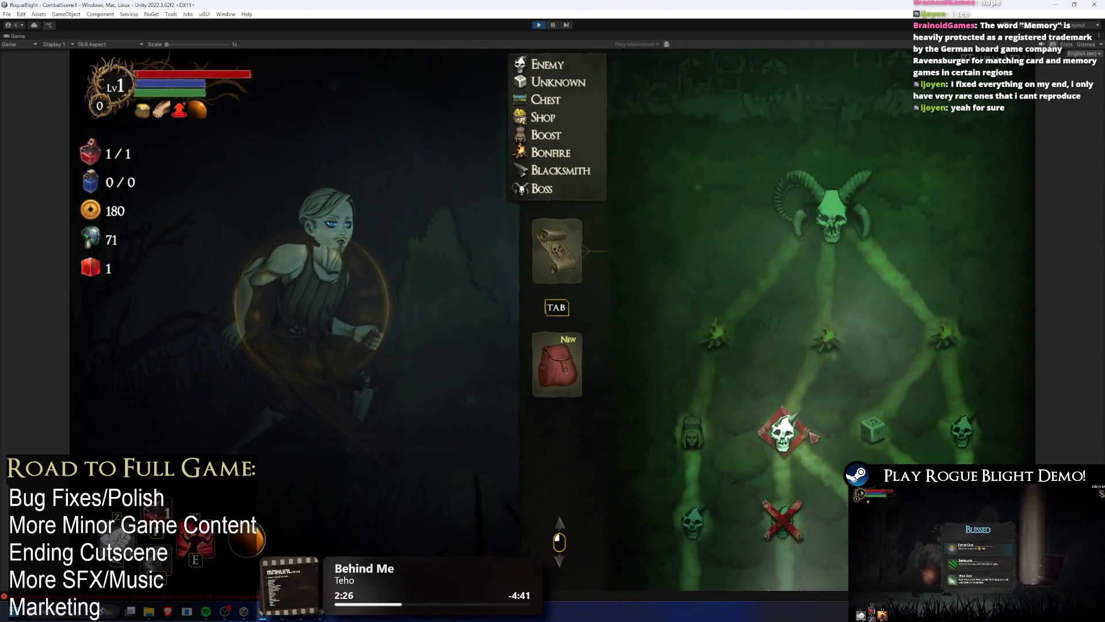
key(Escape)
click(605, 349)
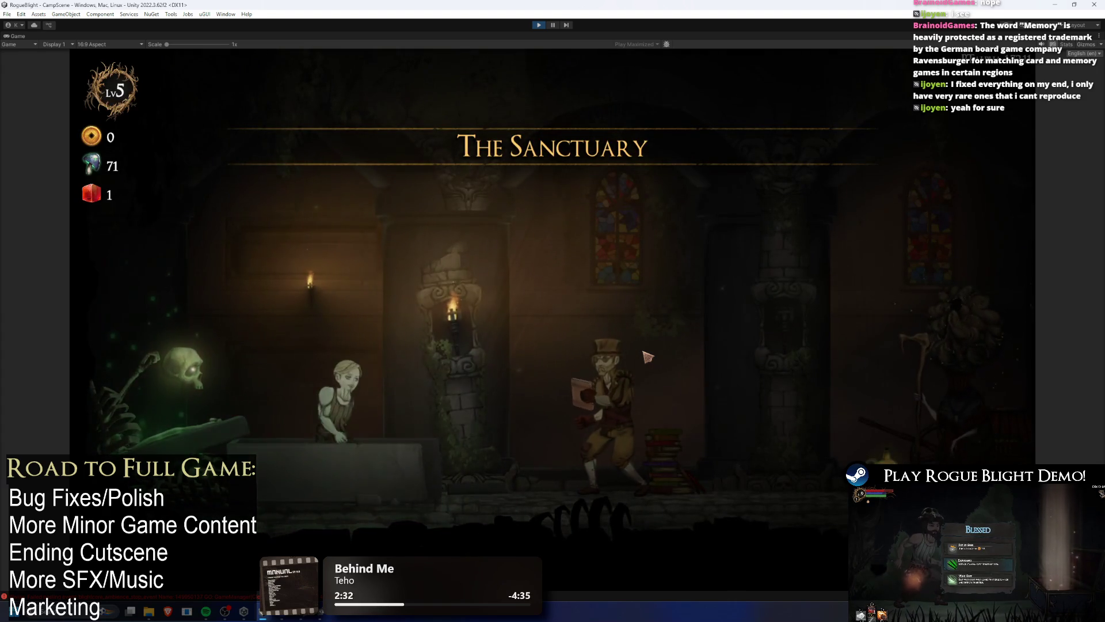
Pick and start a new map at camp, then clear the first node and take its loot.
key(a)
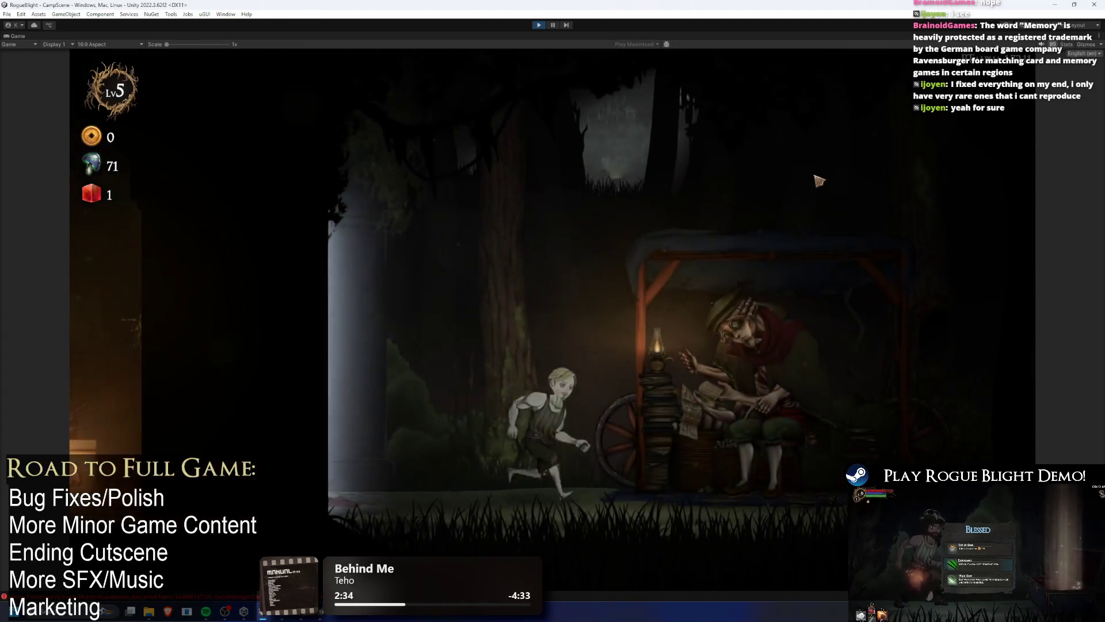
key(e)
key(Return)
key(Return)
click(641, 293)
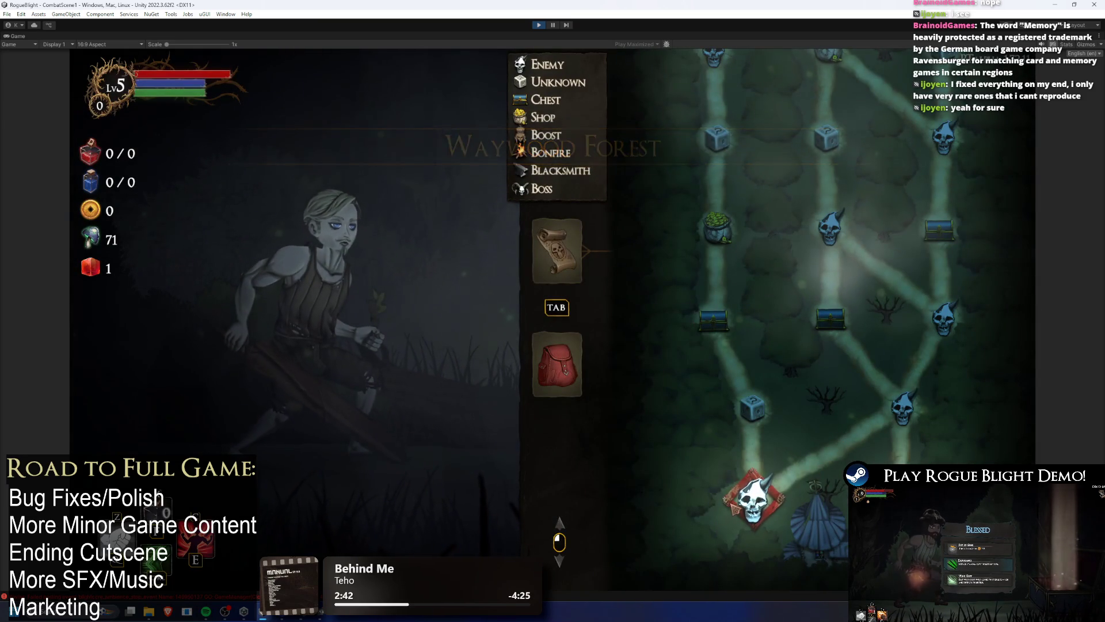
click(734, 508)
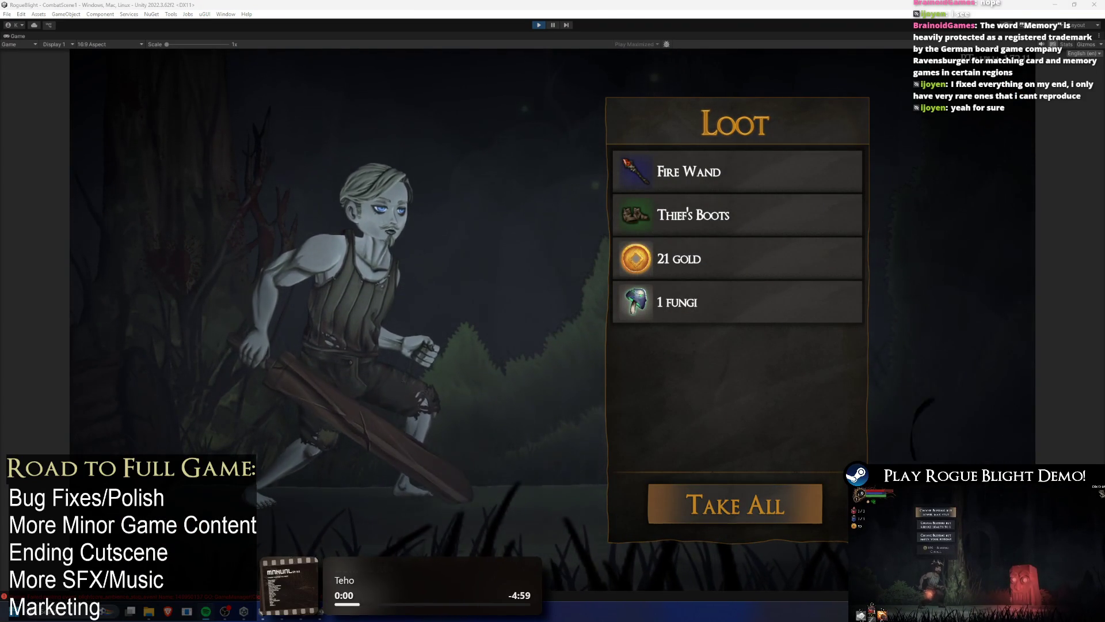
click(777, 486)
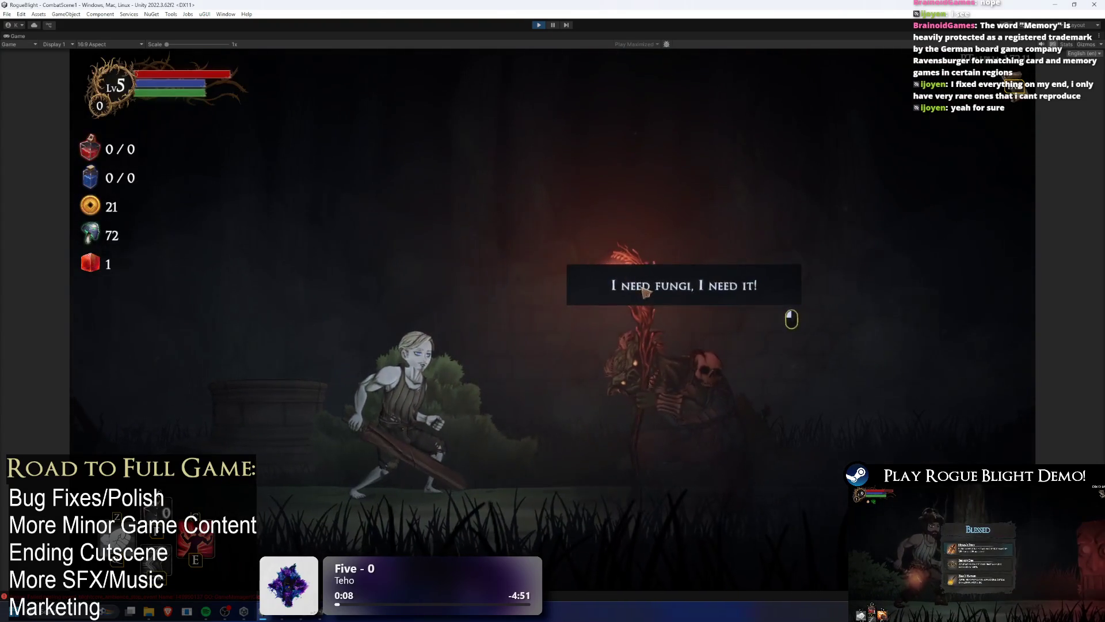
Choose Gain Fungi Obsession at the fungi NPC, enable one-health enemies with F1, and take the loot.
click(647, 281)
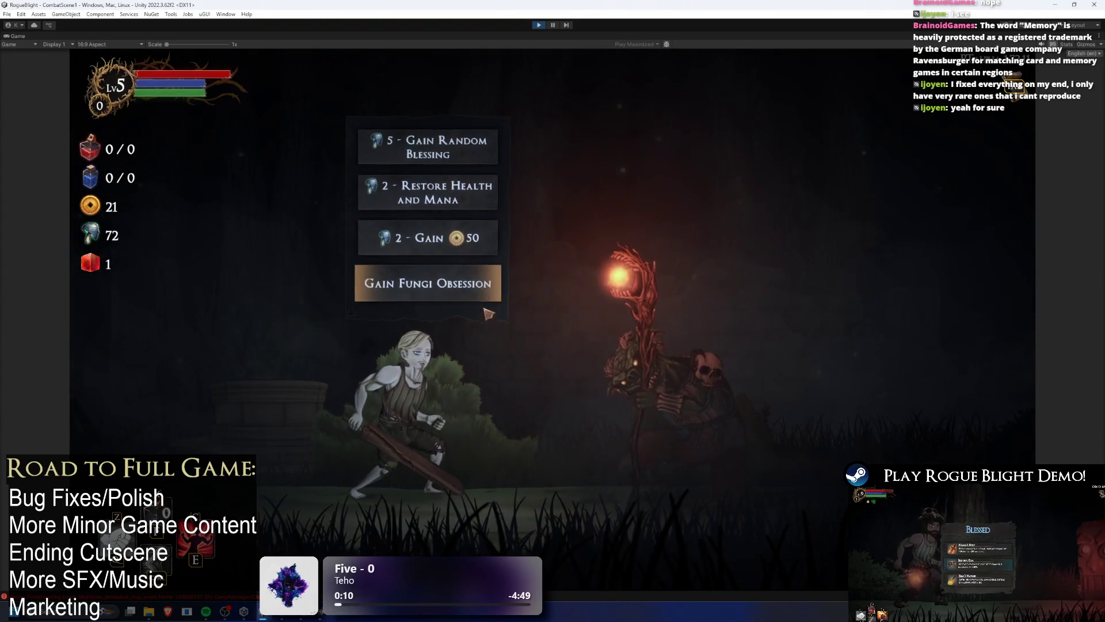
click(454, 285)
key(F1)
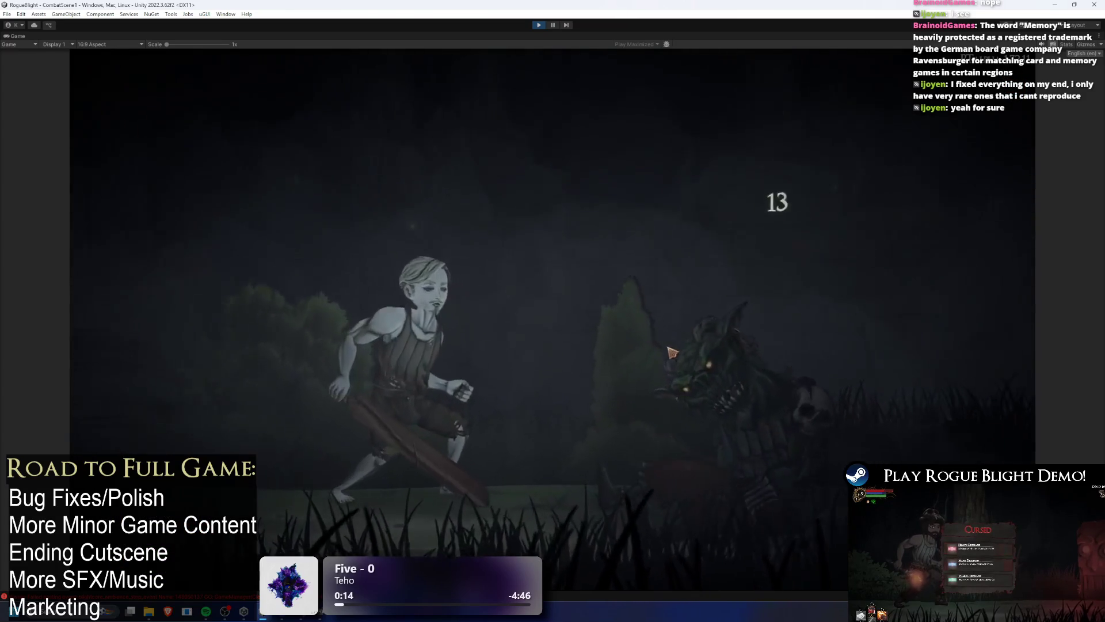
click(731, 490)
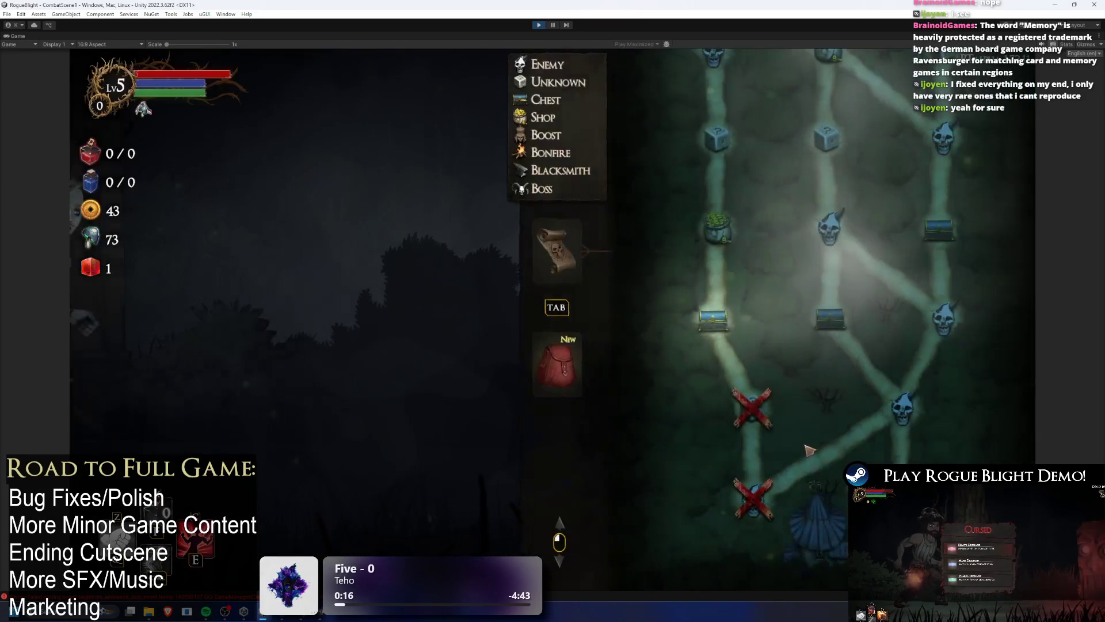
Take Barbarian's Blessing from the chest node, then browse the merchant shop and upgrades.
click(718, 314)
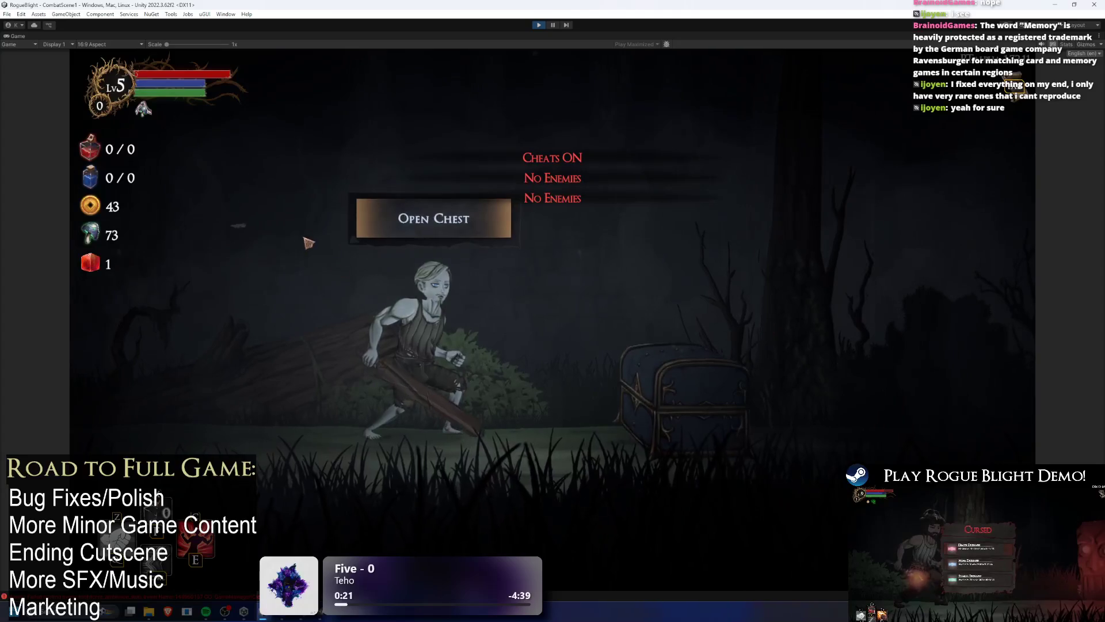
key(e)
click(580, 285)
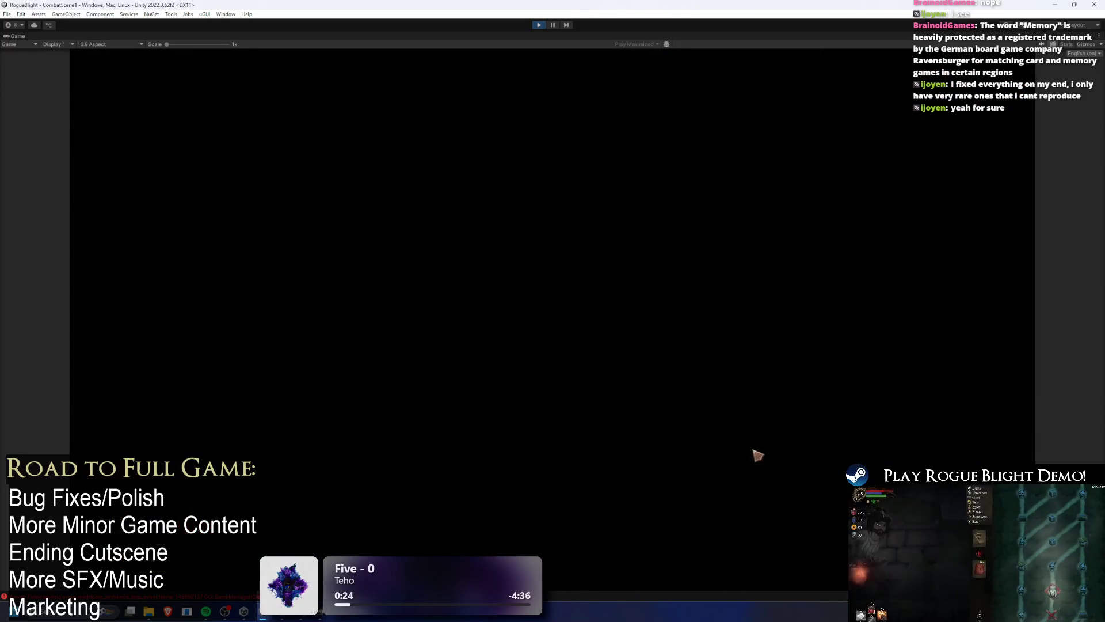
key(e)
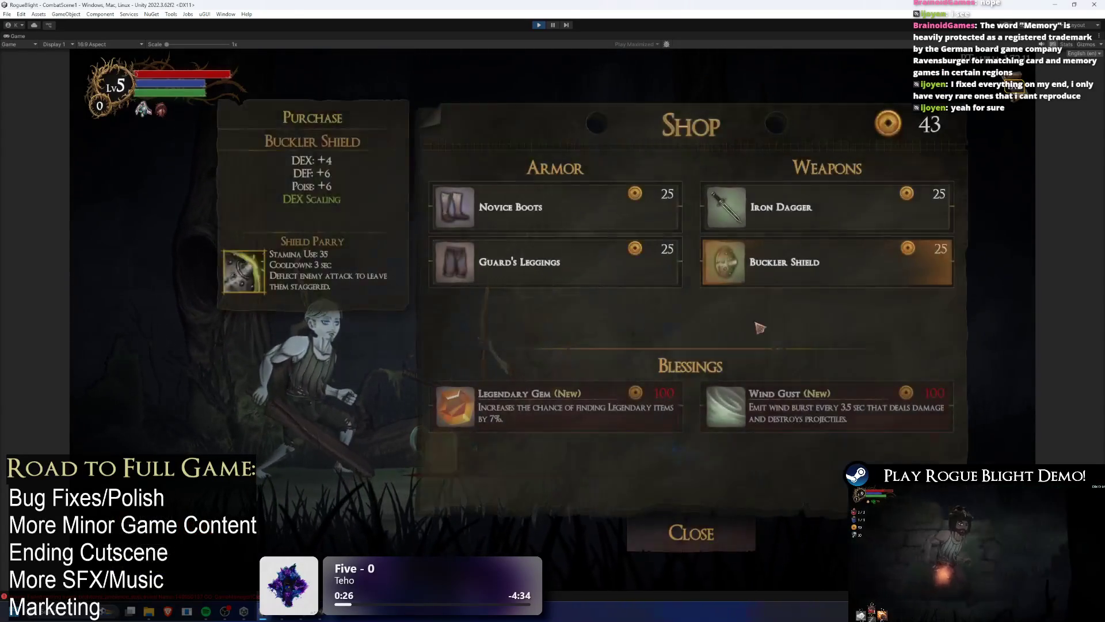
key(Escape)
key(e)
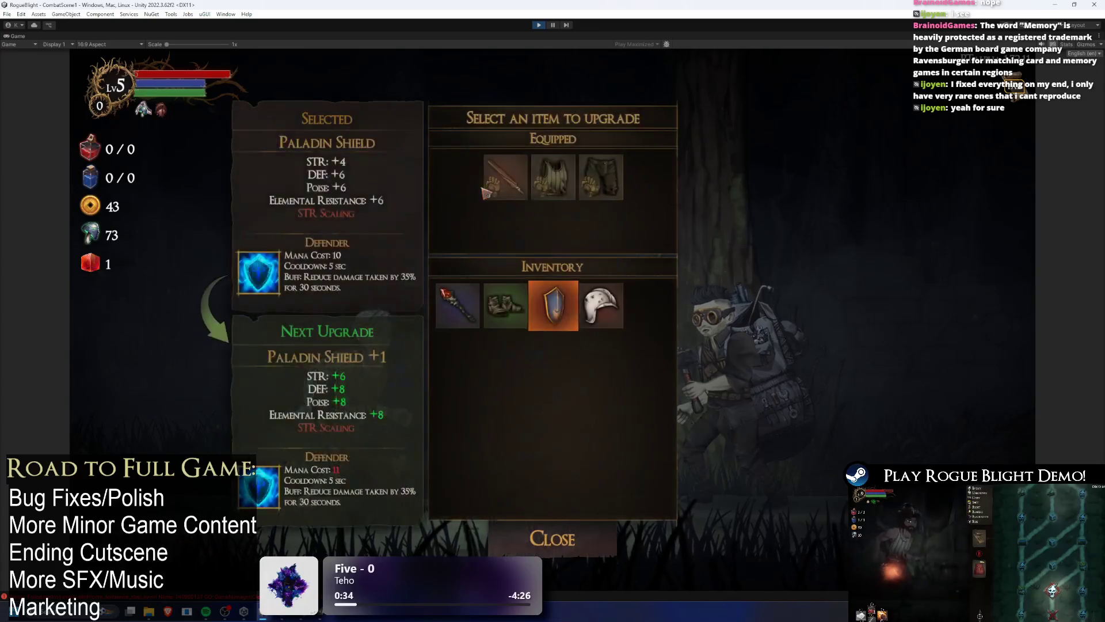
key(Escape)
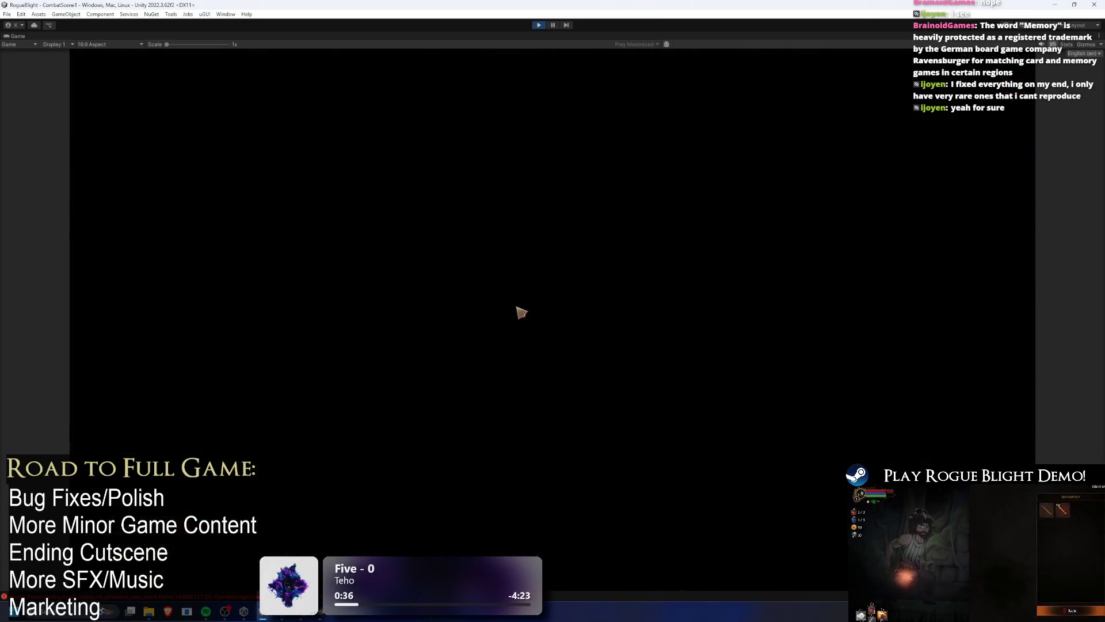
Enter the next area with the one-health enemy cheat on and bring up the run map.
key(Tab)
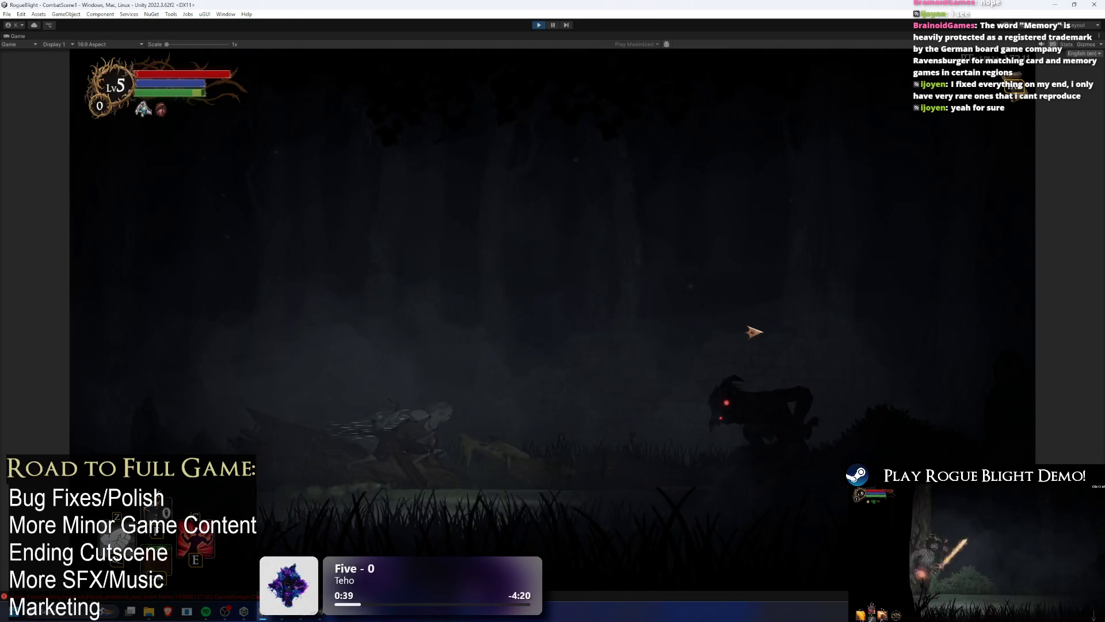
key(F1)
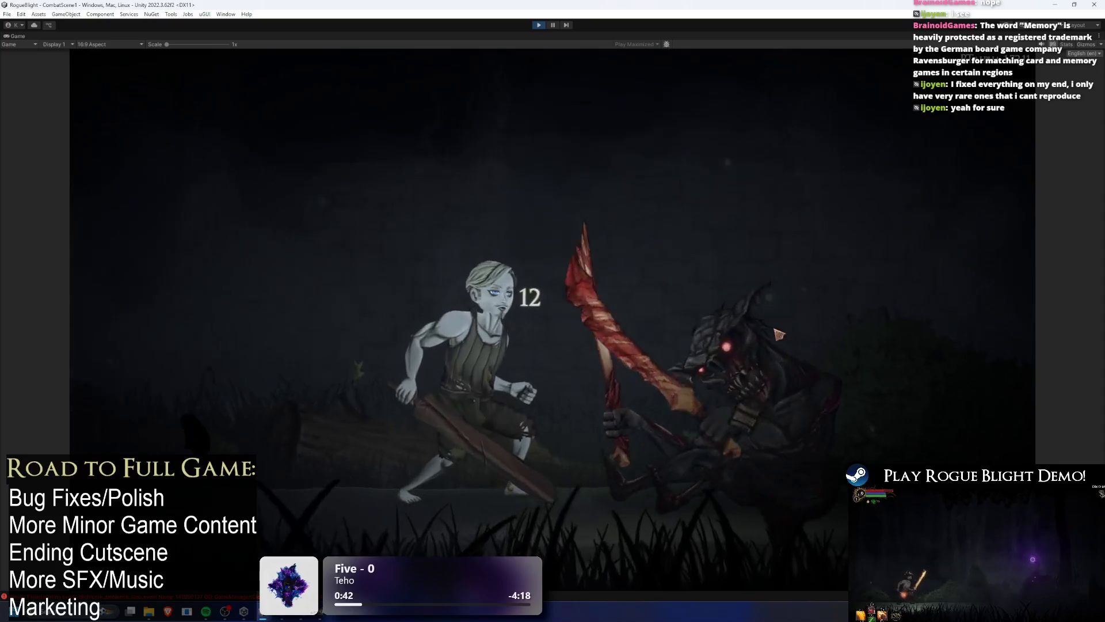
key(Tab)
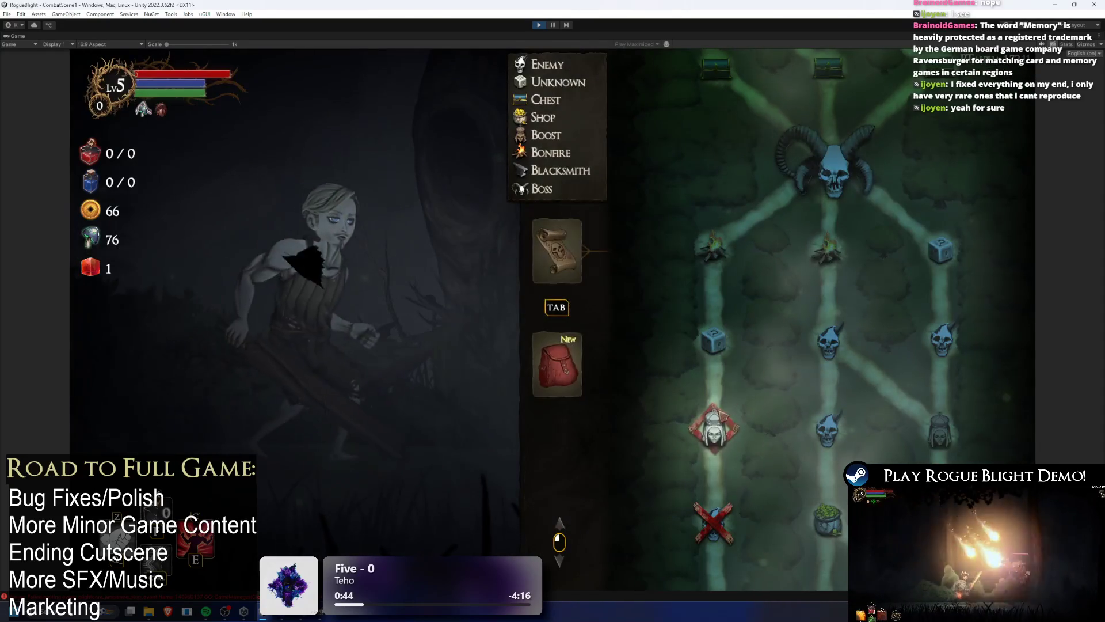
Click through the pumpkin dummy's dialogue, pick the reward raising fungi to 80, then stop Play mode.
key(Tab)
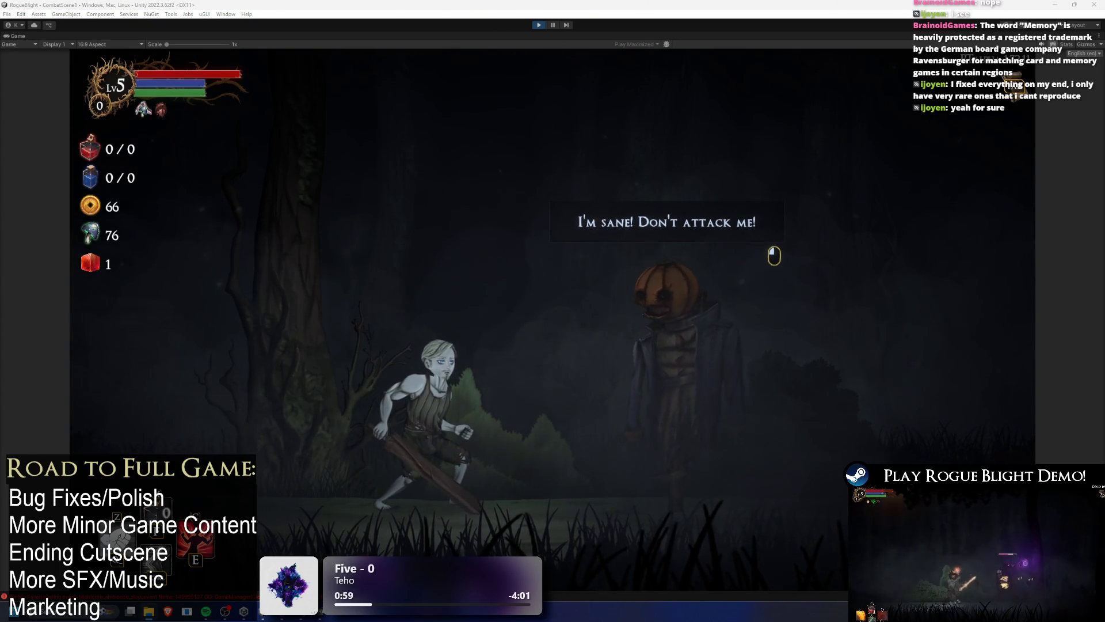
click(573, 279)
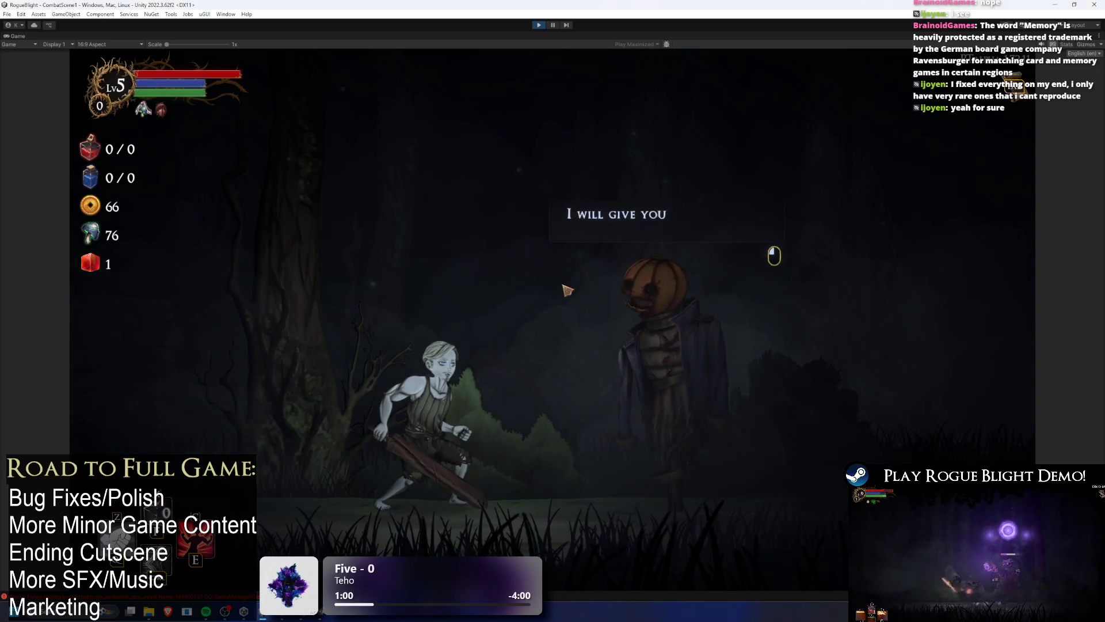
click(554, 285)
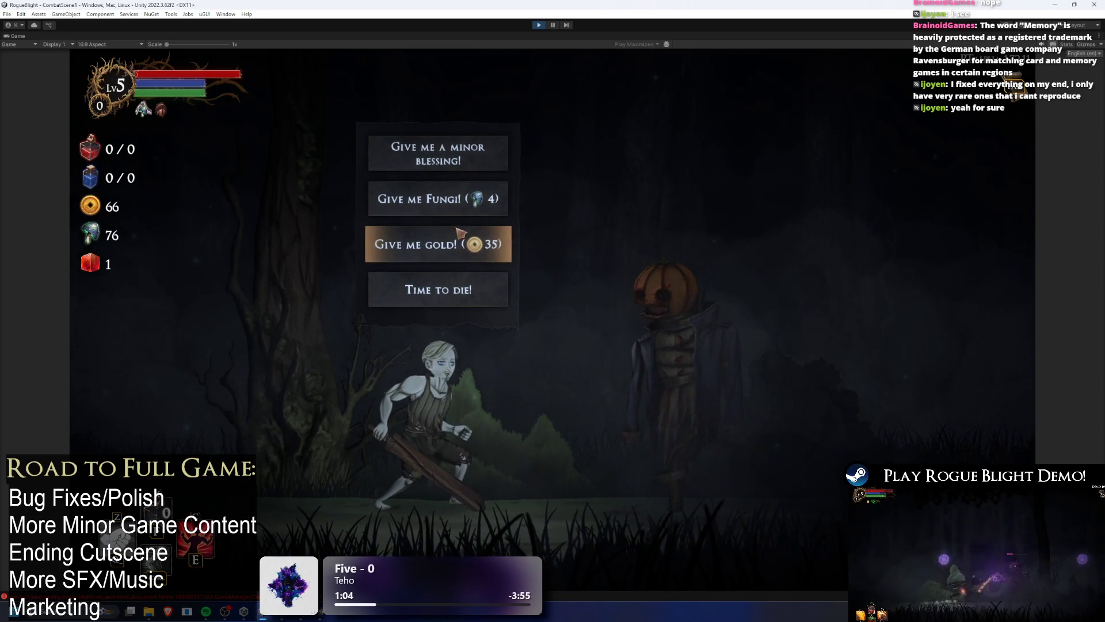
click(458, 245)
click(772, 254)
key(a)
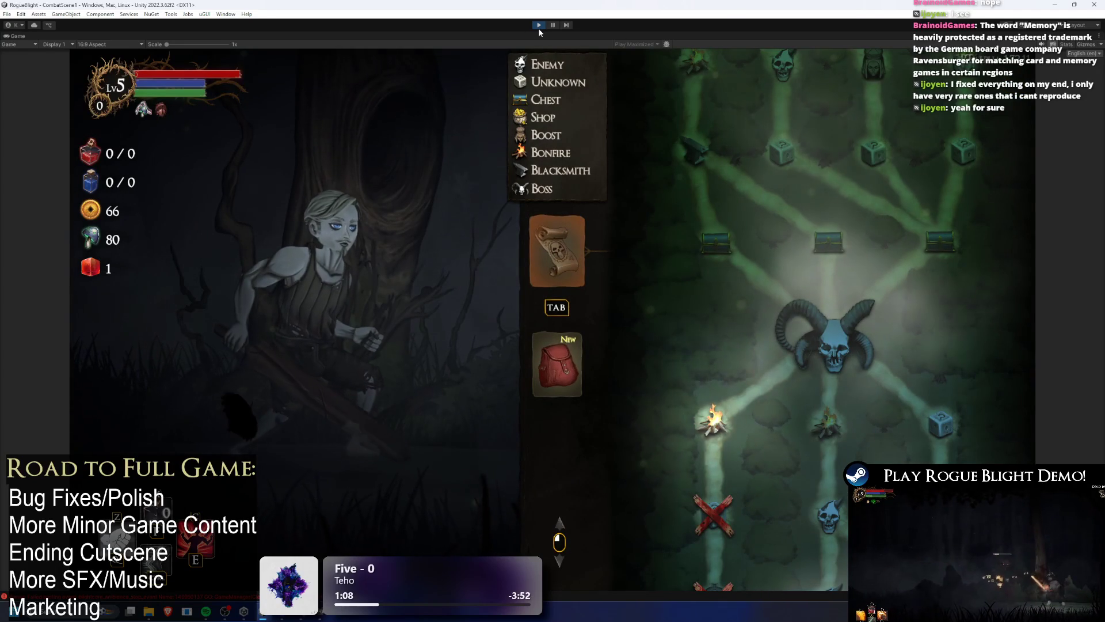
click(538, 24)
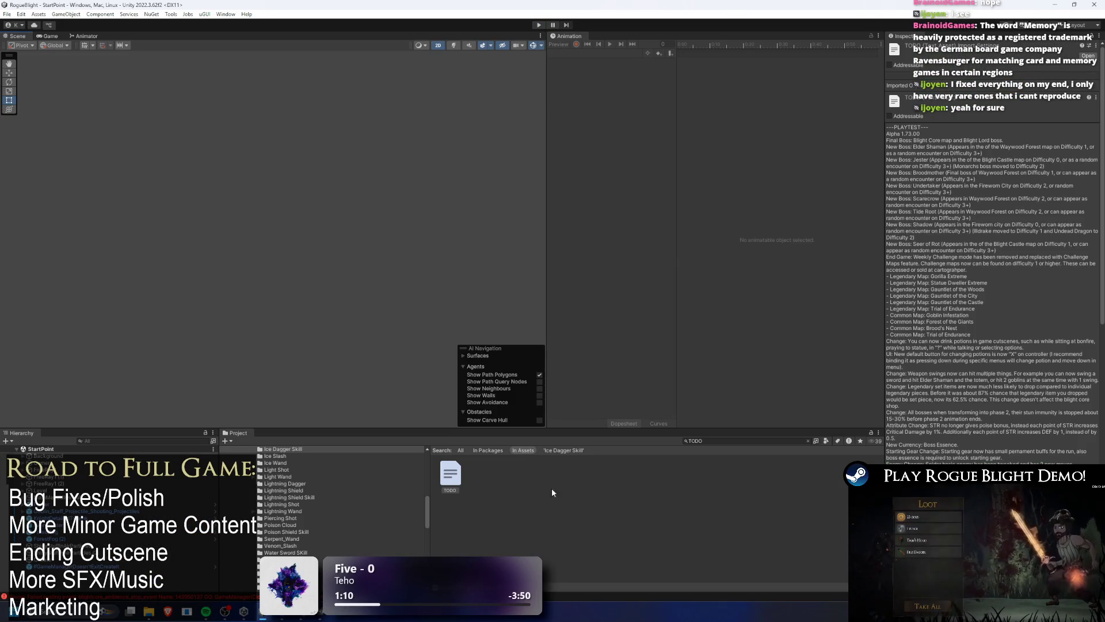
Replace the 'dummy pre' project search with 'dummy' to list the dummy and TargetDummy assets.
click(807, 441)
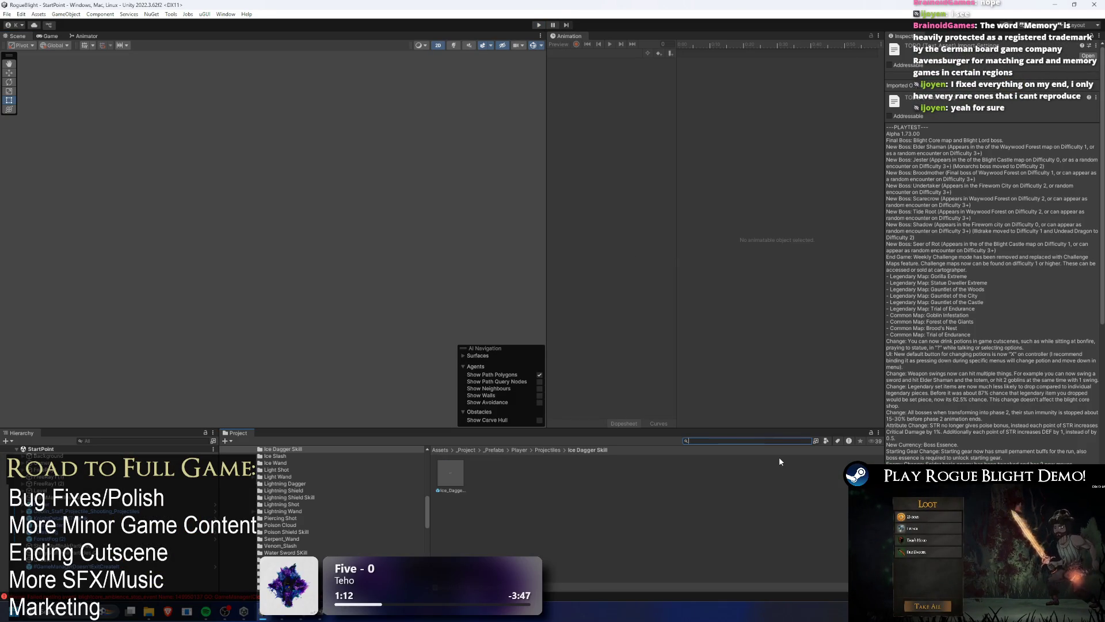
text(dummy pre)
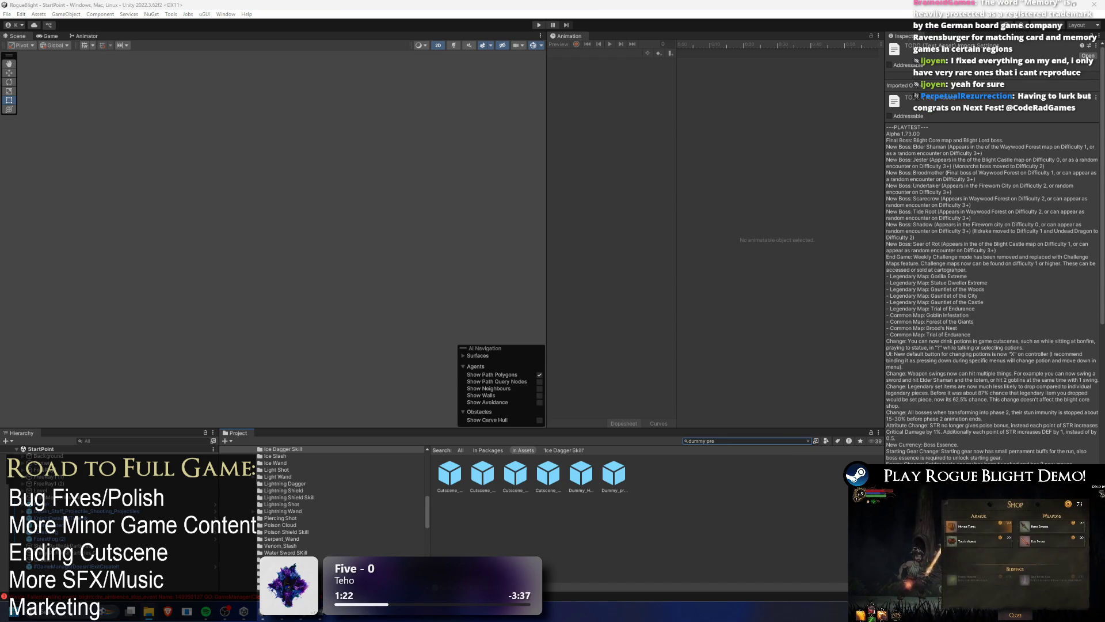
click(741, 440)
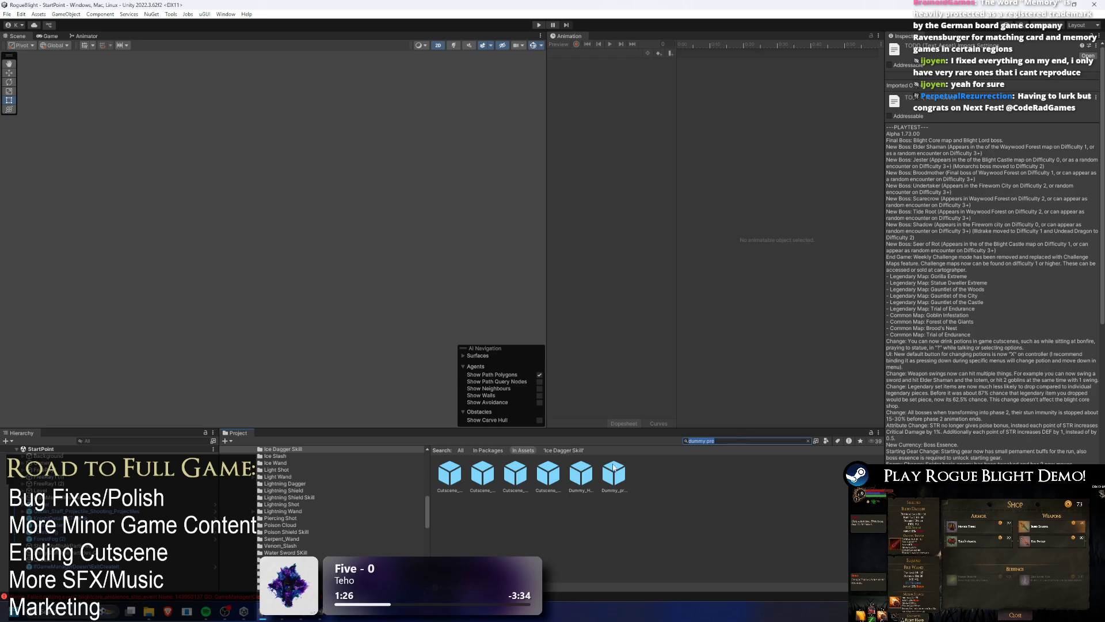
key(BackSpace)
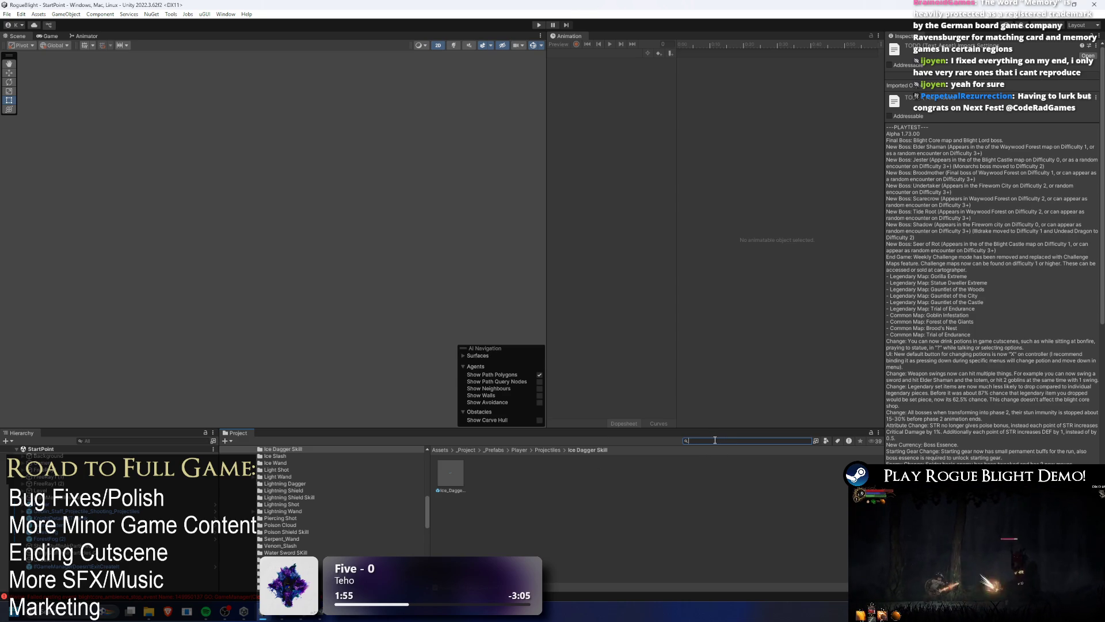
text(dum)
key(BackSpace)
key(BackSpace)
key(BackSpace)
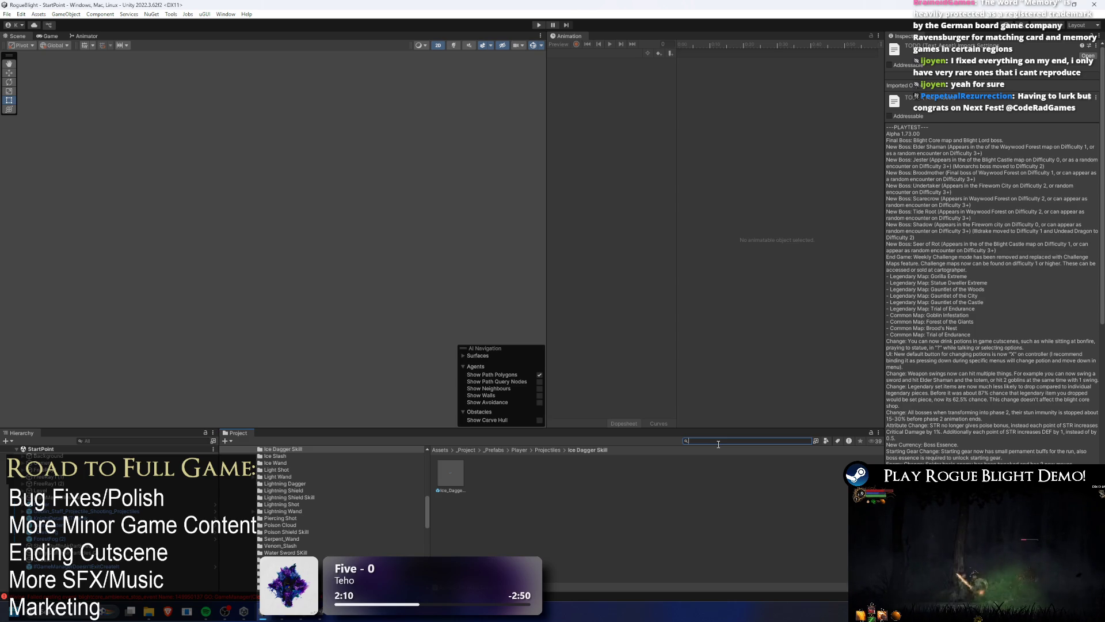
text(dummy)
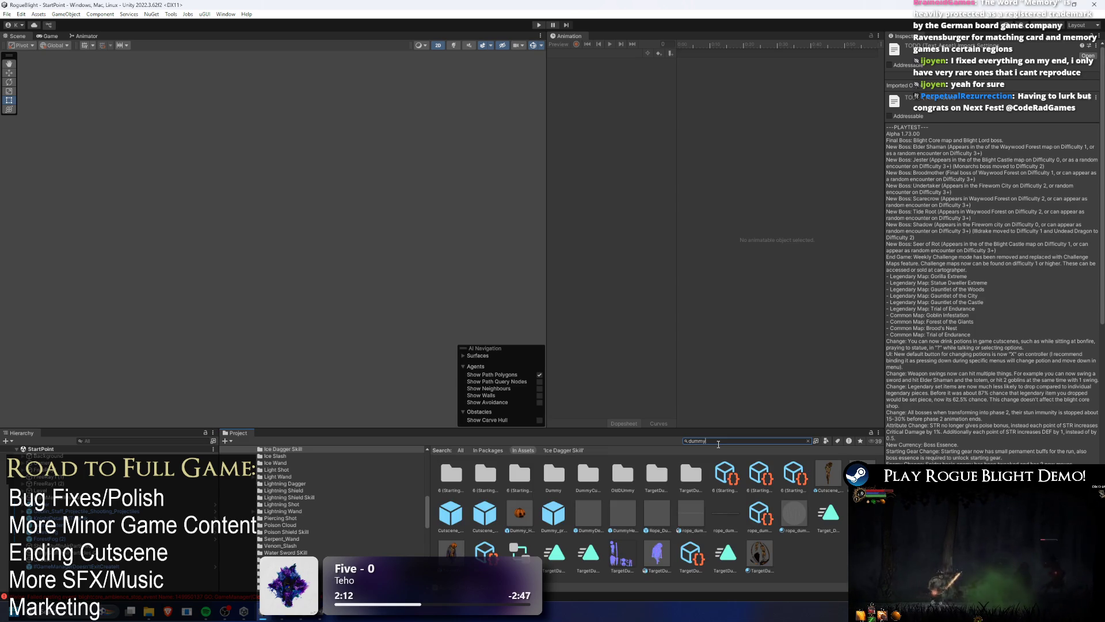
Select the 6 (Starting Dummy (Part2)) asset, locate its flow, and open the 2 (OF - Choice) step.
click(728, 475)
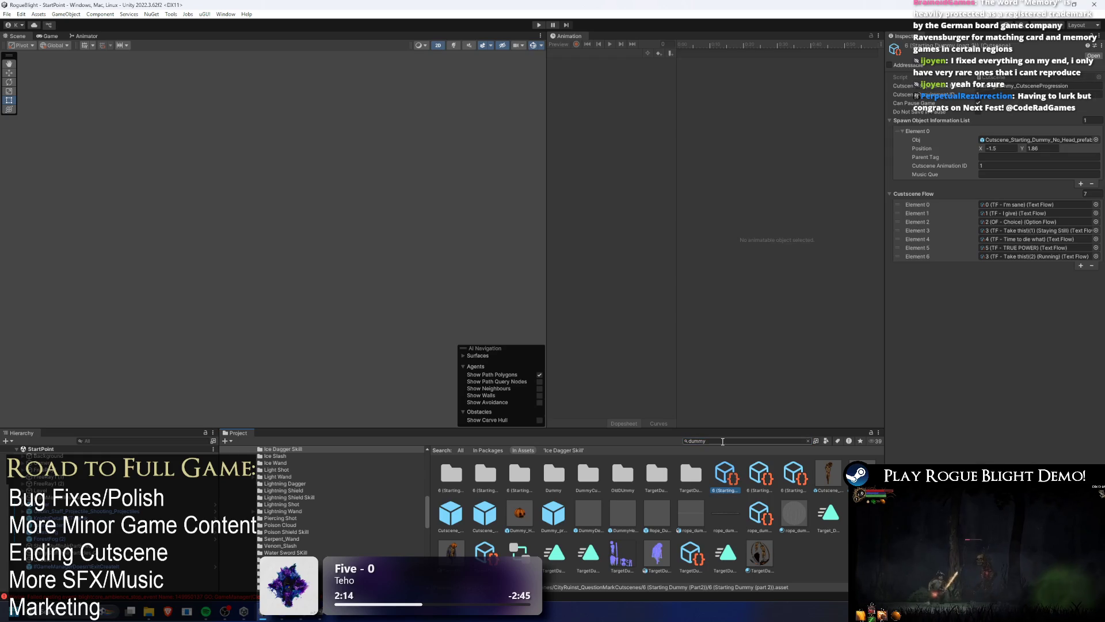
double_click(723, 441)
key(BackSpace)
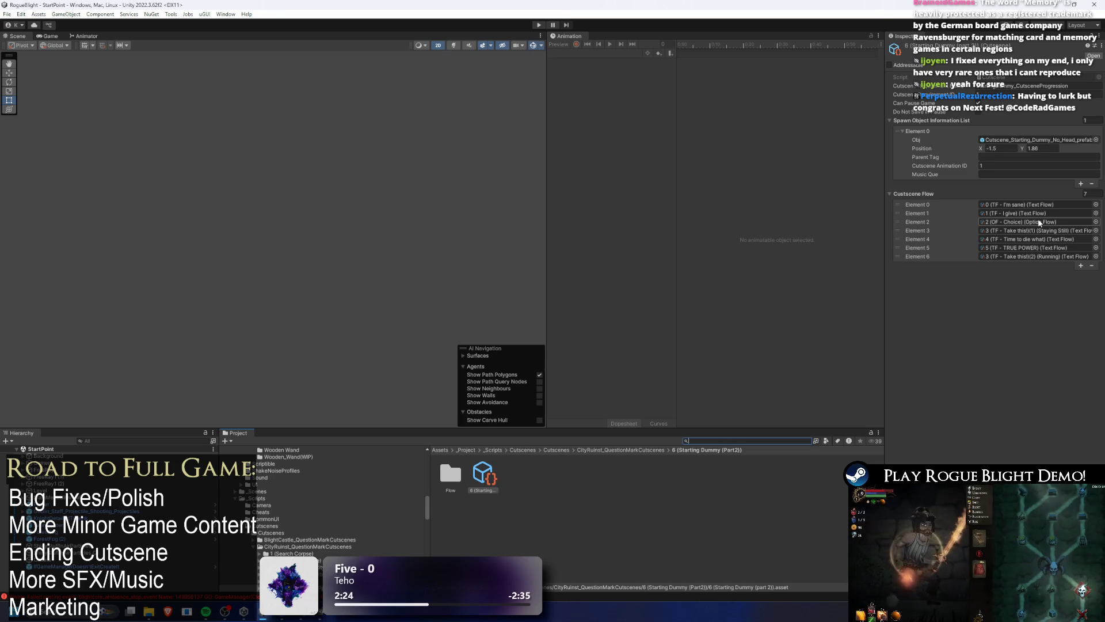
click(1028, 226)
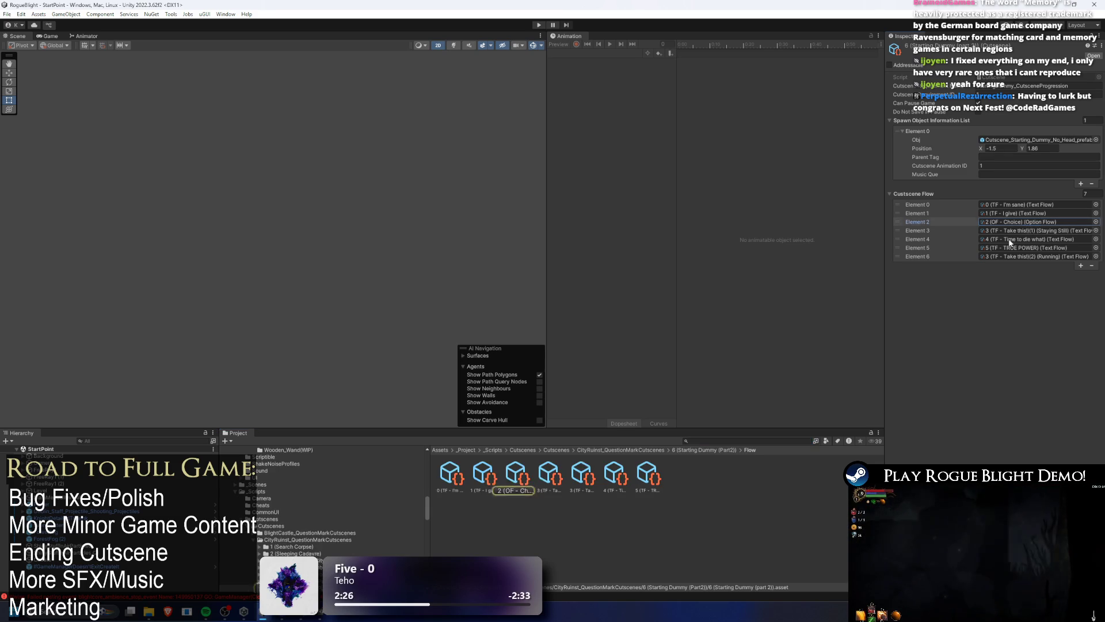
click(525, 474)
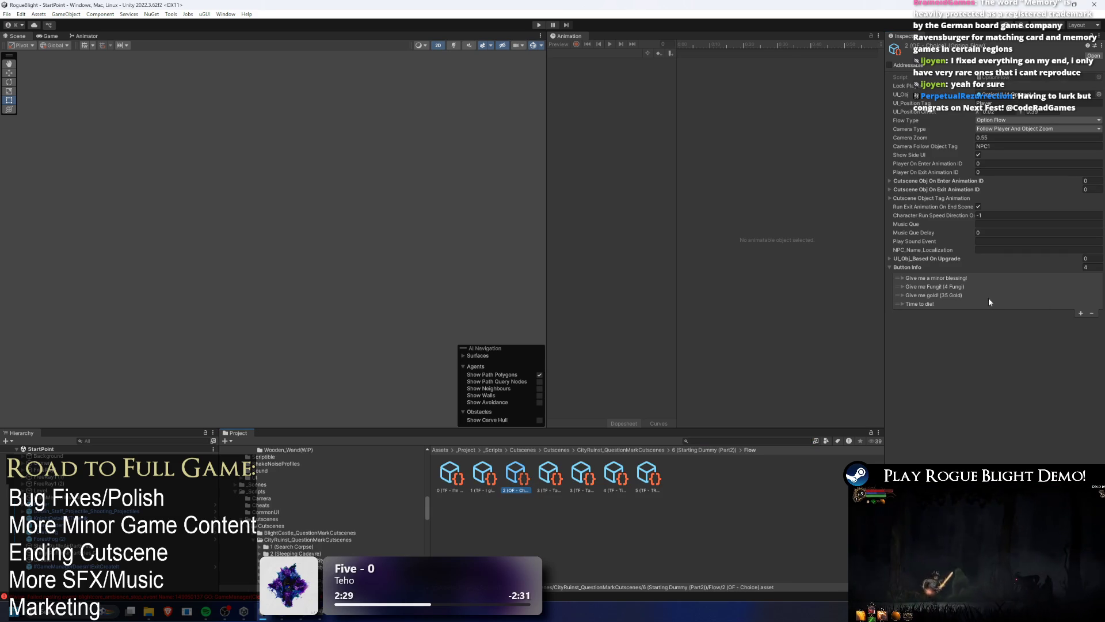
Expand the Give me Fungi! button info and review its reward settings.
click(949, 286)
scroll(1075, 301, down, 5)
scroll(1076, 302, down, 6)
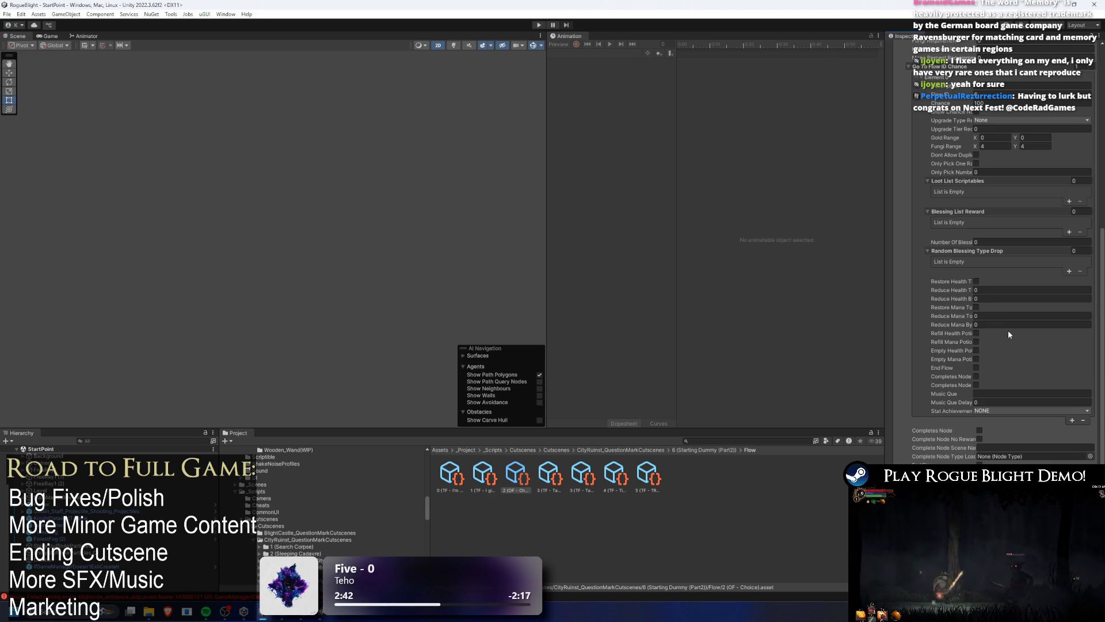
scroll(1010, 322, up, 4)
scroll(1013, 319, up, 6)
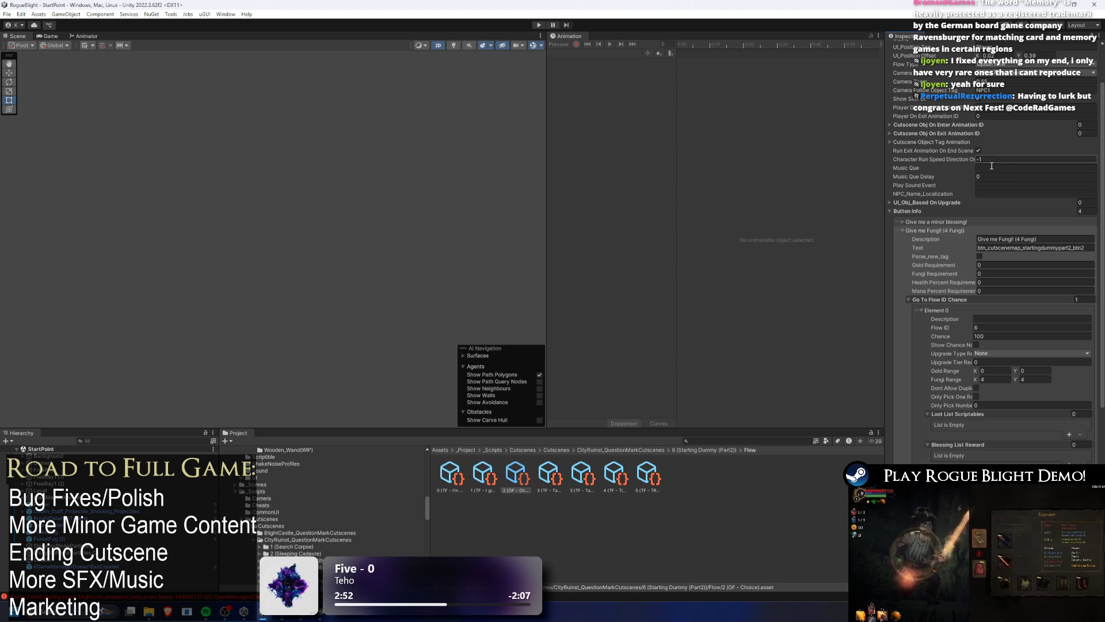
Expand the Cutscene Object Tag Animation list, locate the OptionFlow script, and check the Visual Studio TODO list.
click(944, 142)
scroll(1001, 248, down, 10)
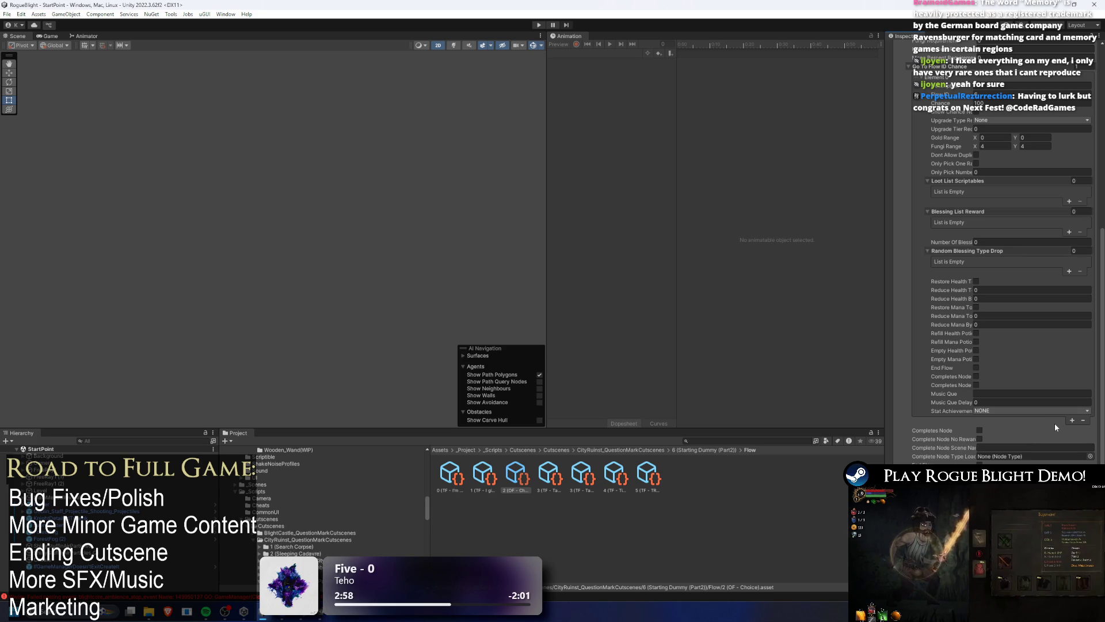
scroll(1046, 416, up, 2)
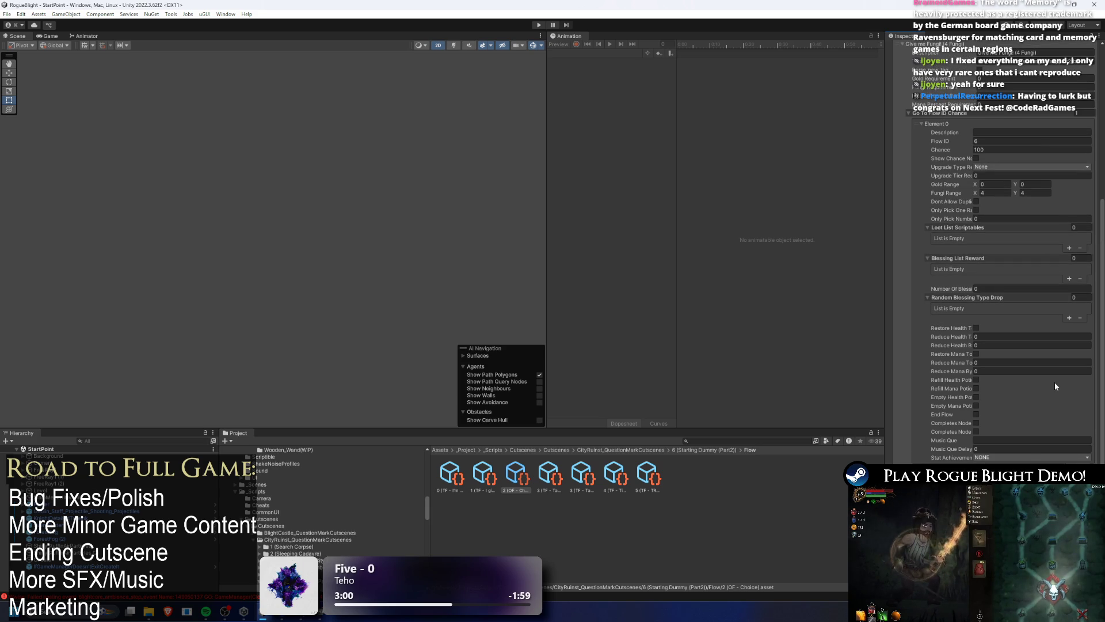
scroll(996, 210, up, 2)
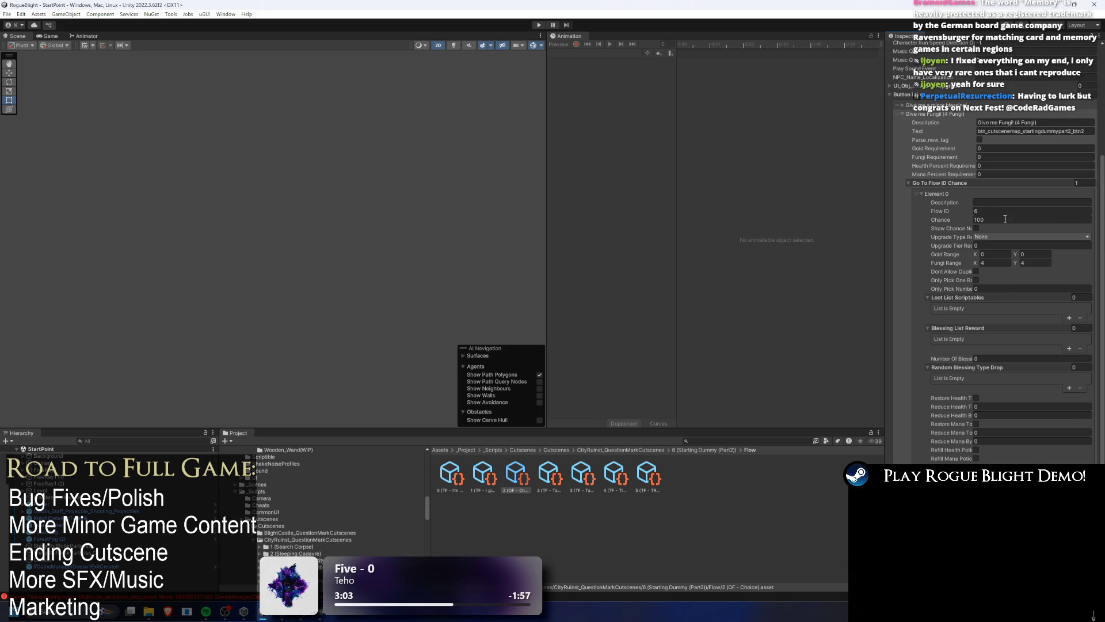
scroll(967, 226, up, 4)
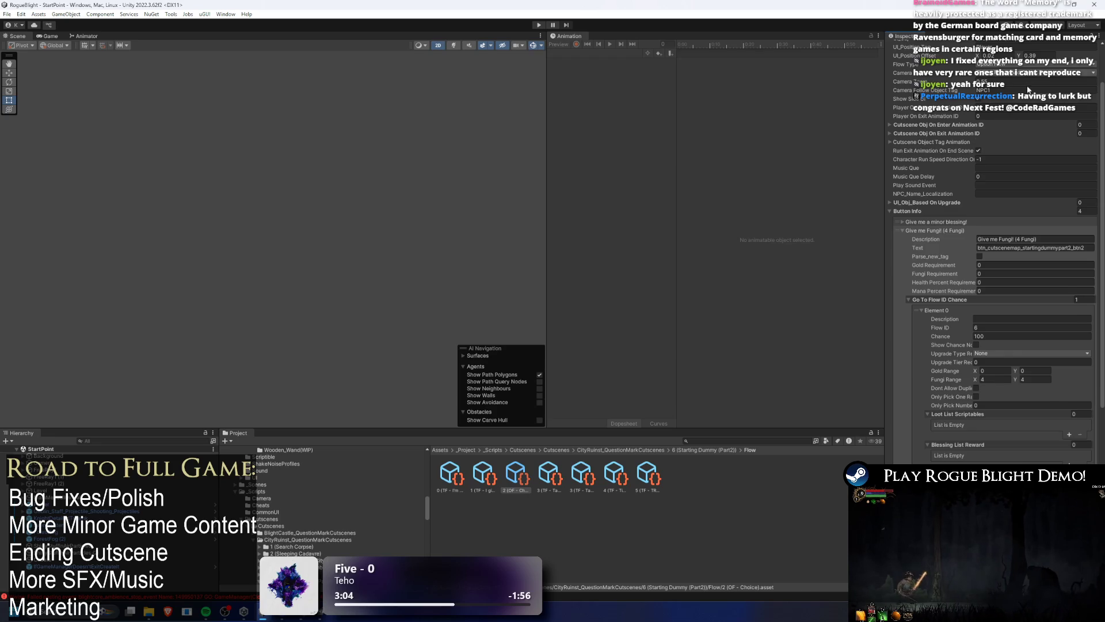
scroll(985, 146, up, 1)
click(1002, 78)
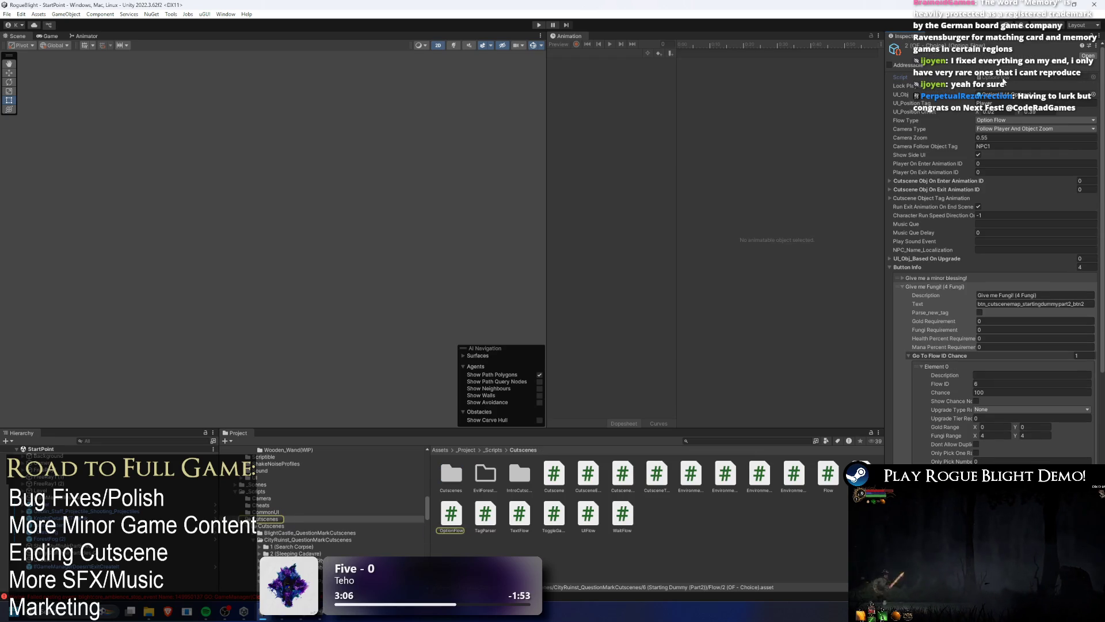
key(alt+Tab)
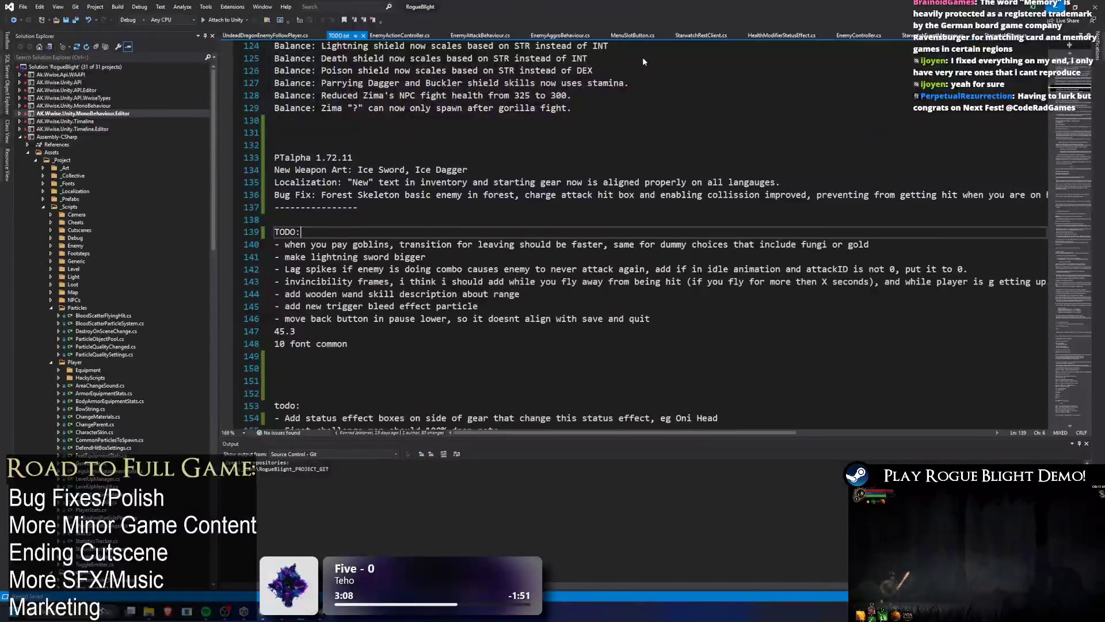
key(alt+Tab)
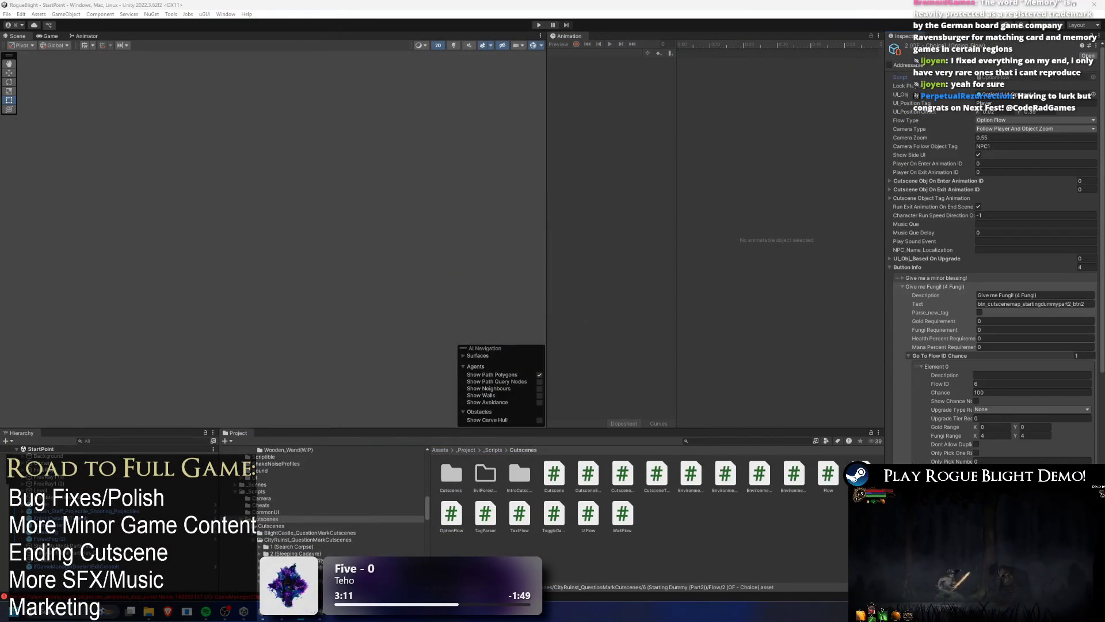
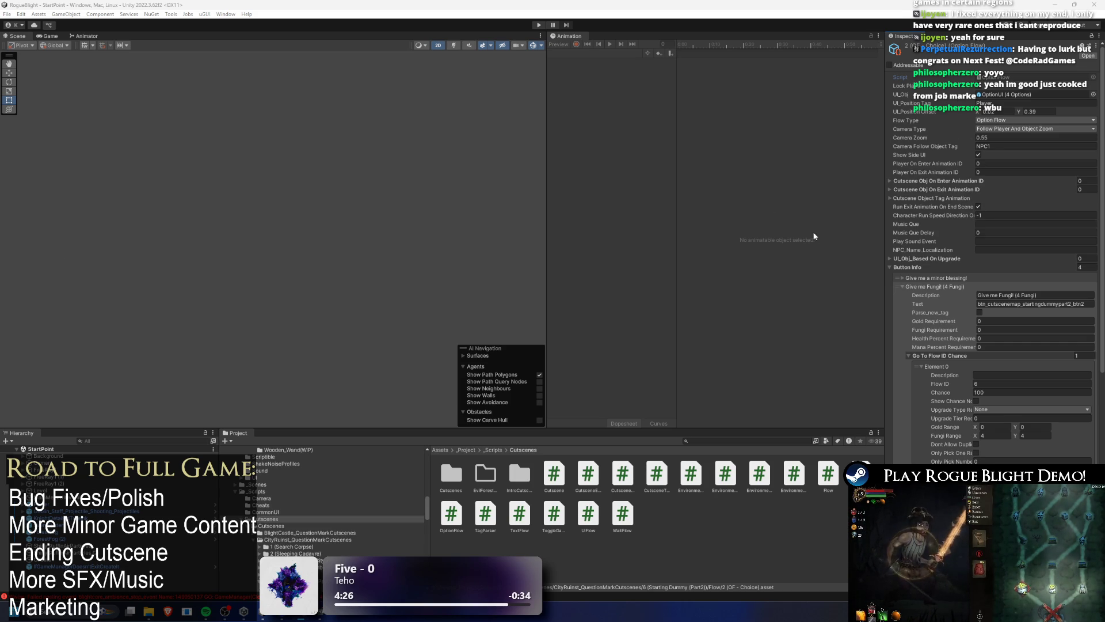
Commit -1 as the exit run speed direction and widen the Inspector to read the flow settings.
key(Return)
drag(887, 234, 813, 236)
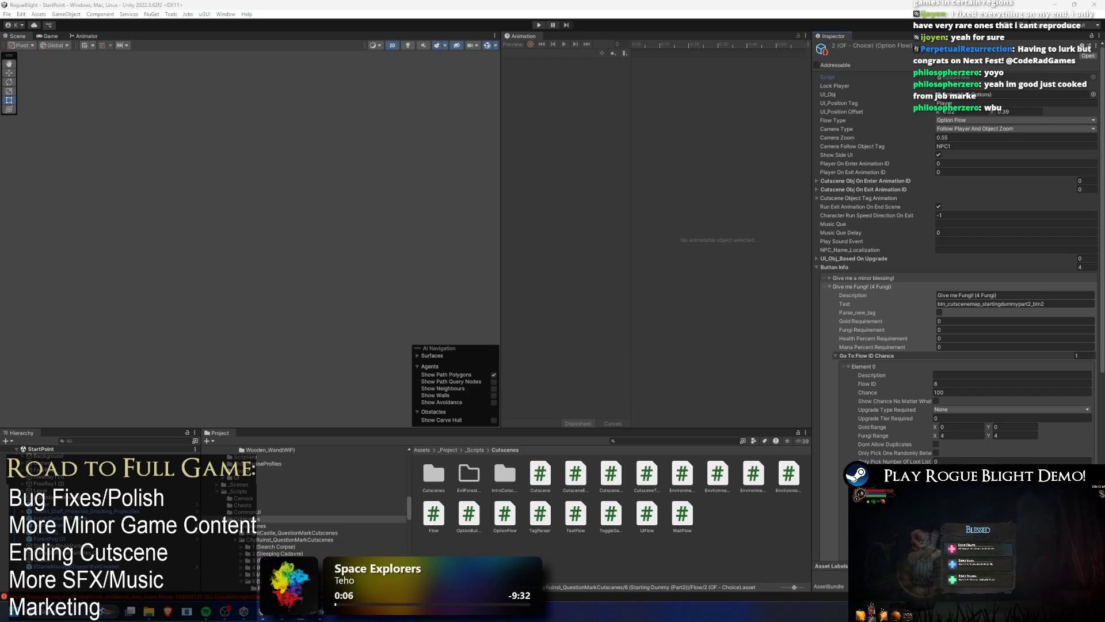
scroll(1005, 213, down, 10)
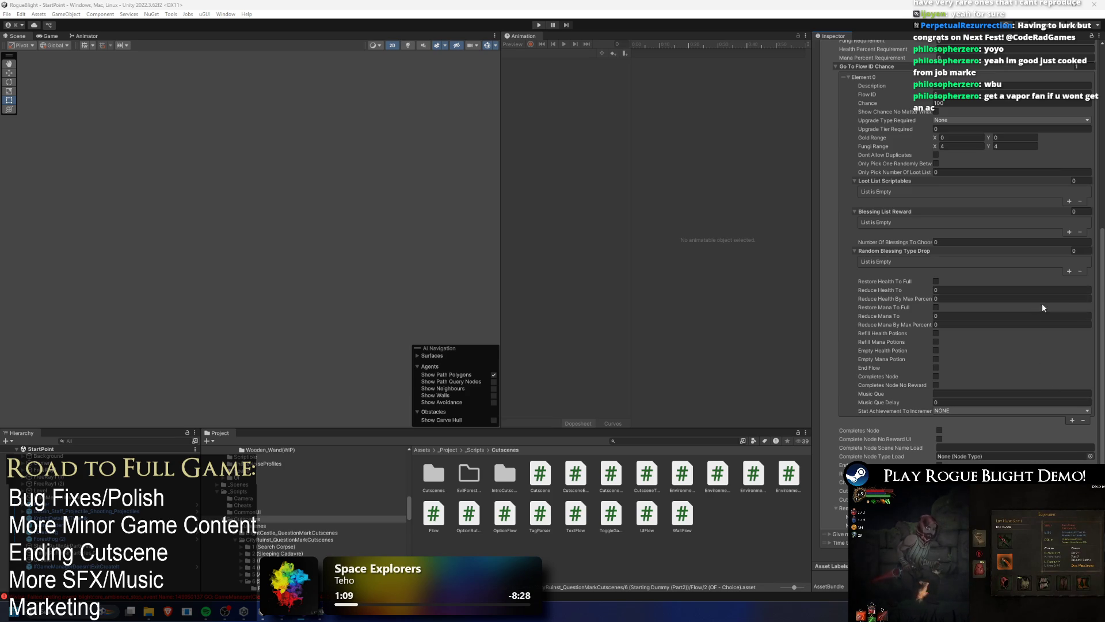
scroll(1008, 350, up, 3)
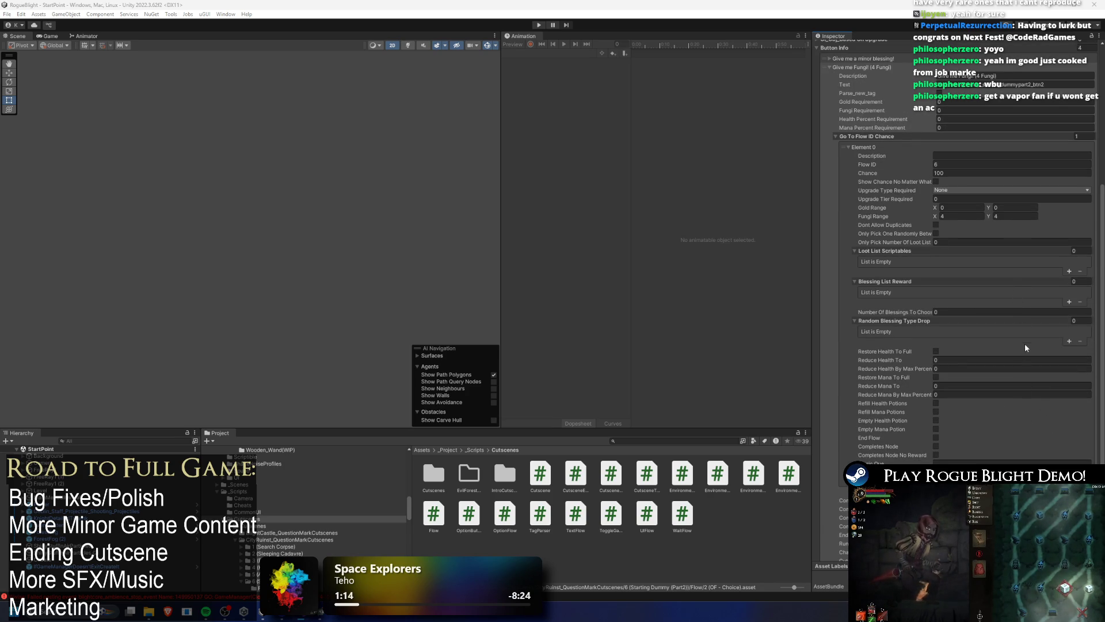
scroll(1057, 299, down, 3)
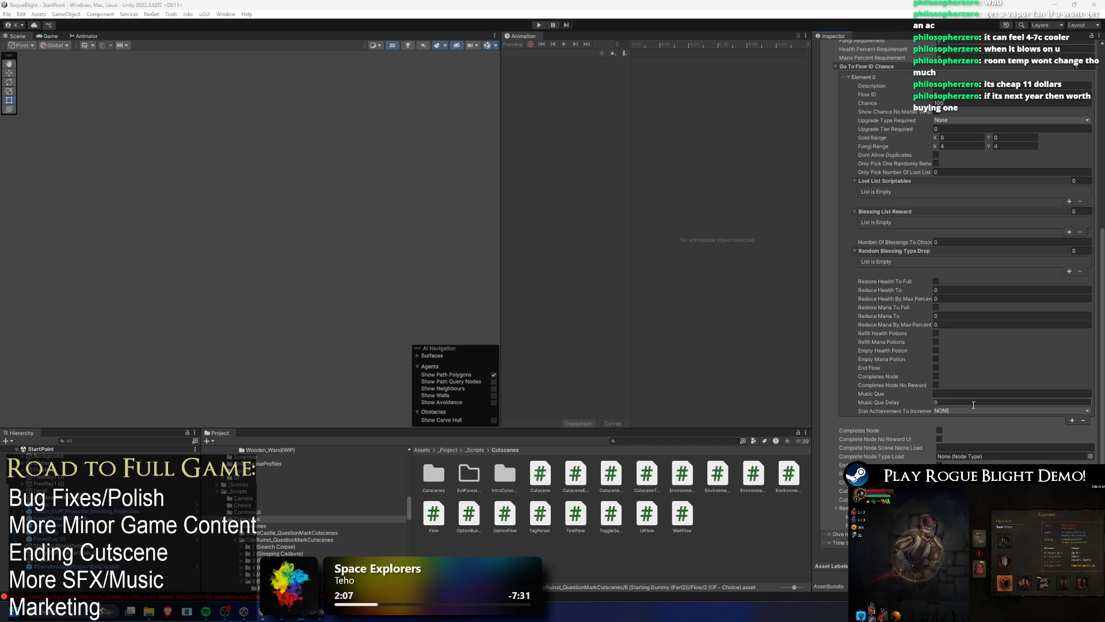
scroll(955, 402, up, 3)
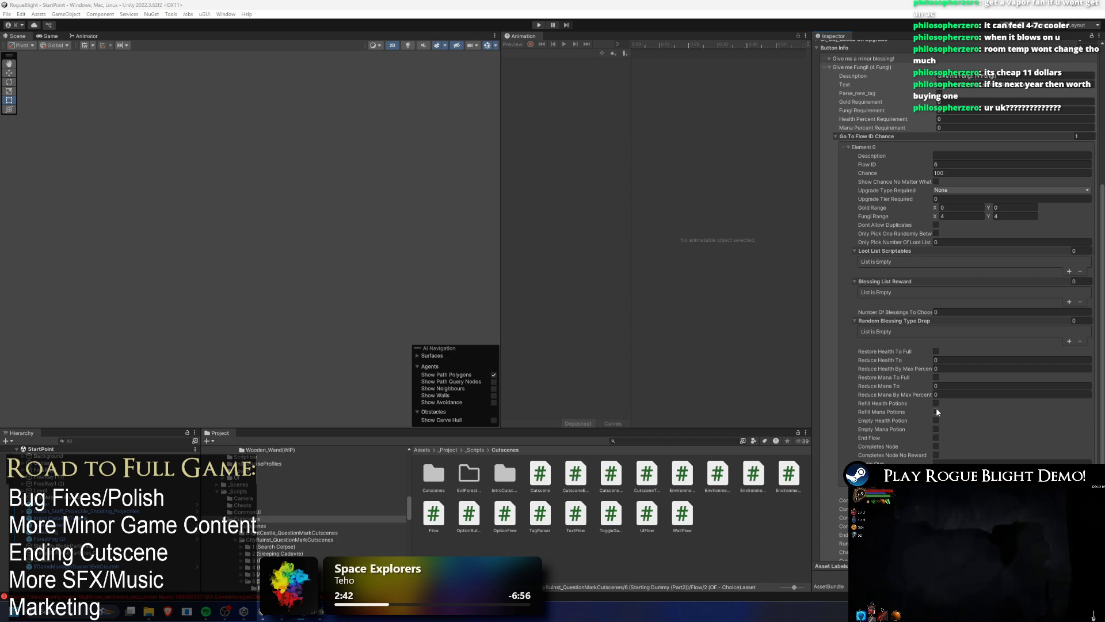
scroll(897, 299, up, 5)
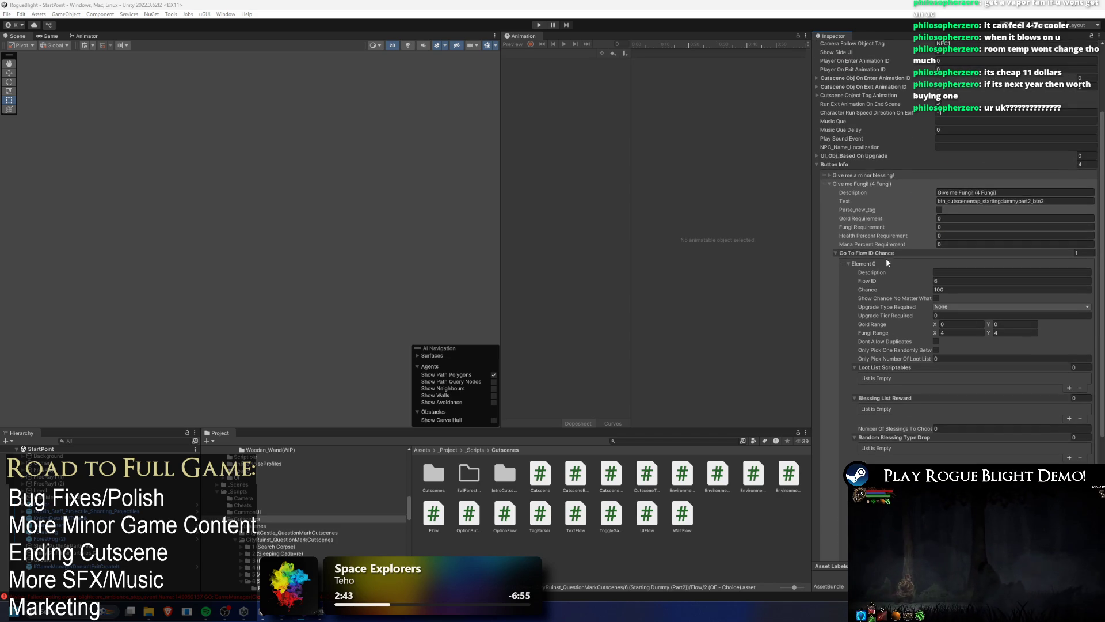
scroll(898, 178, down, 4)
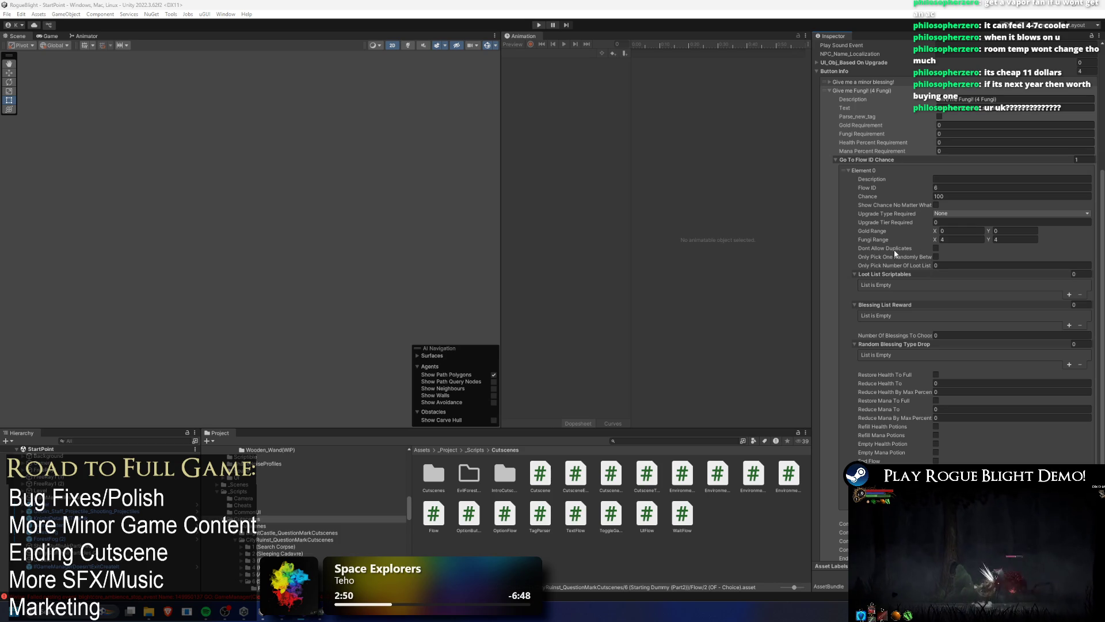
scroll(948, 224, down, 3)
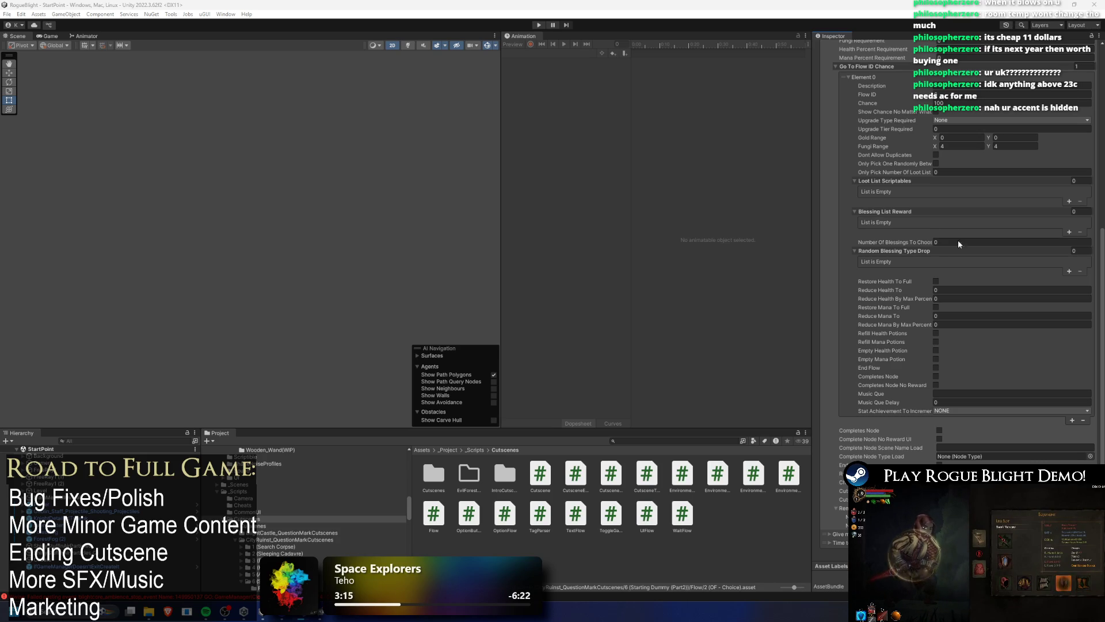
Widen the Inspector further and scroll through the Give me Fungi flow entry's fields.
drag(811, 246, 781, 246)
scroll(1010, 292, up, 3)
scroll(1010, 292, down, 2)
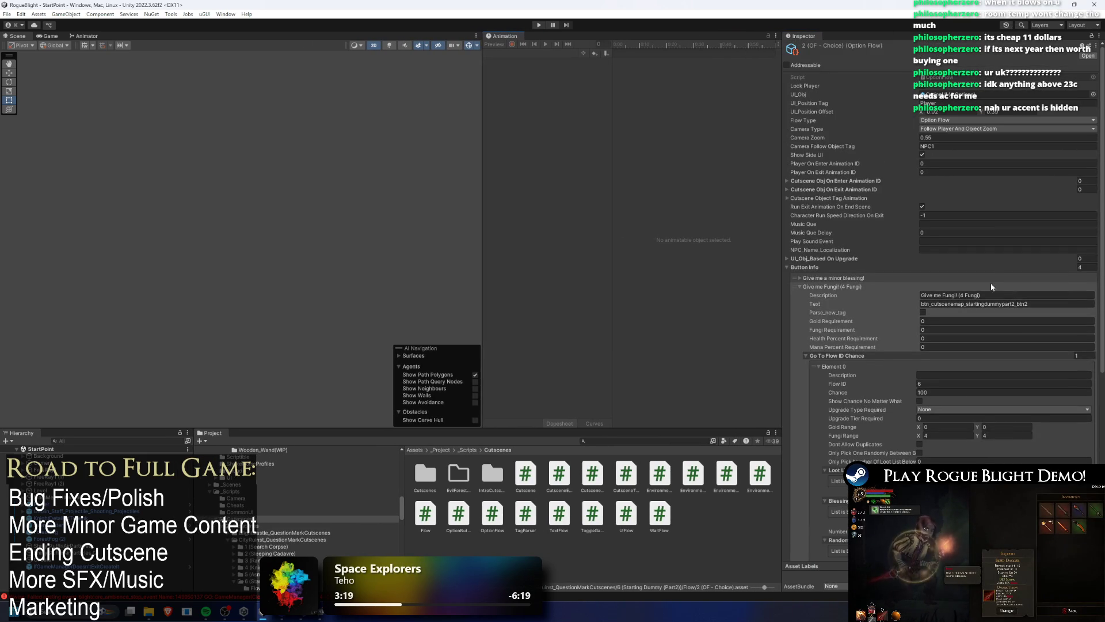
scroll(991, 282, down, 2)
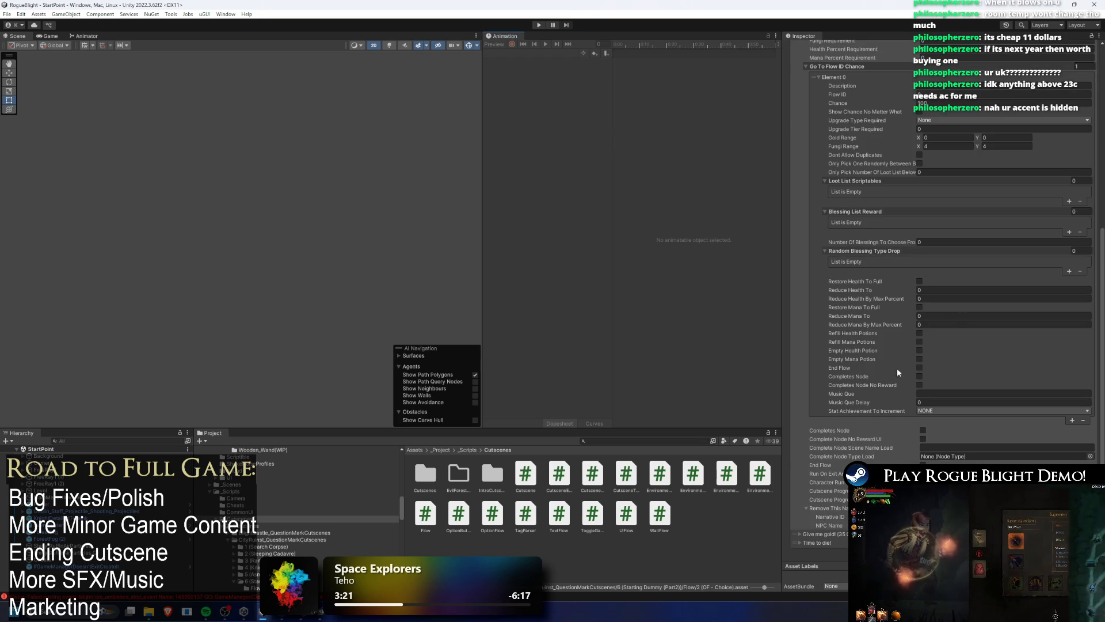
scroll(909, 365, up, 4)
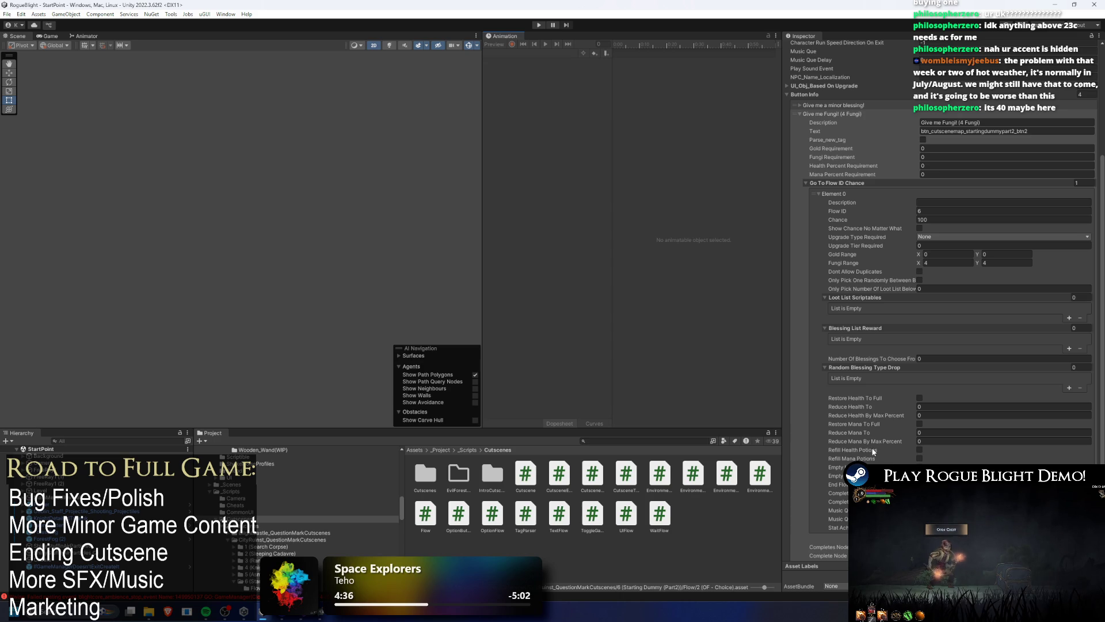
click(660, 438)
scroll(964, 324, down, 5)
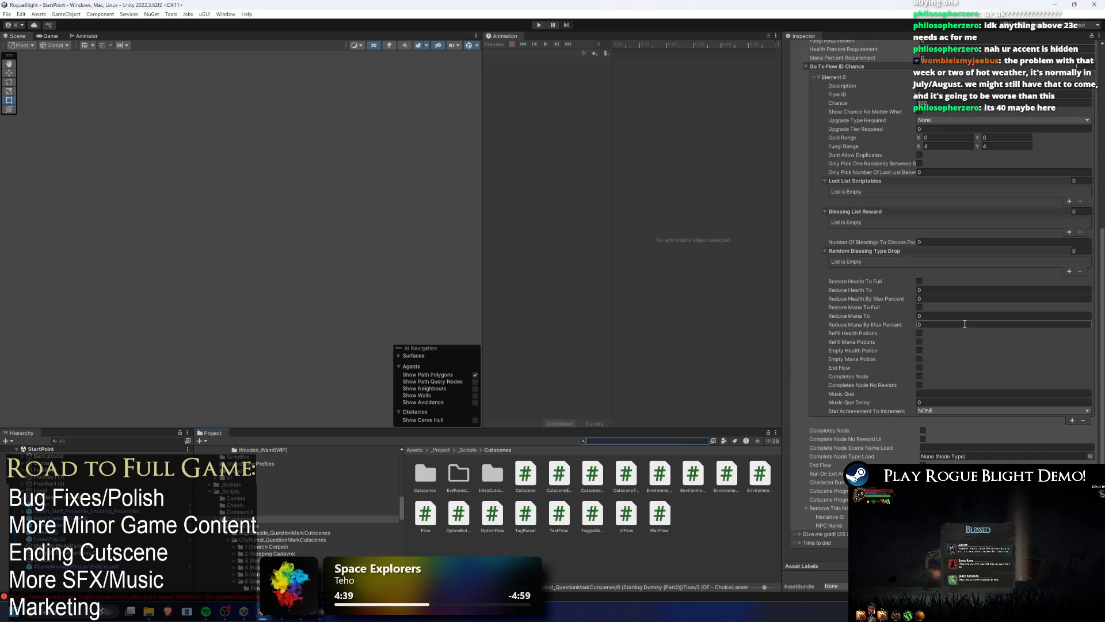
click(1100, 460)
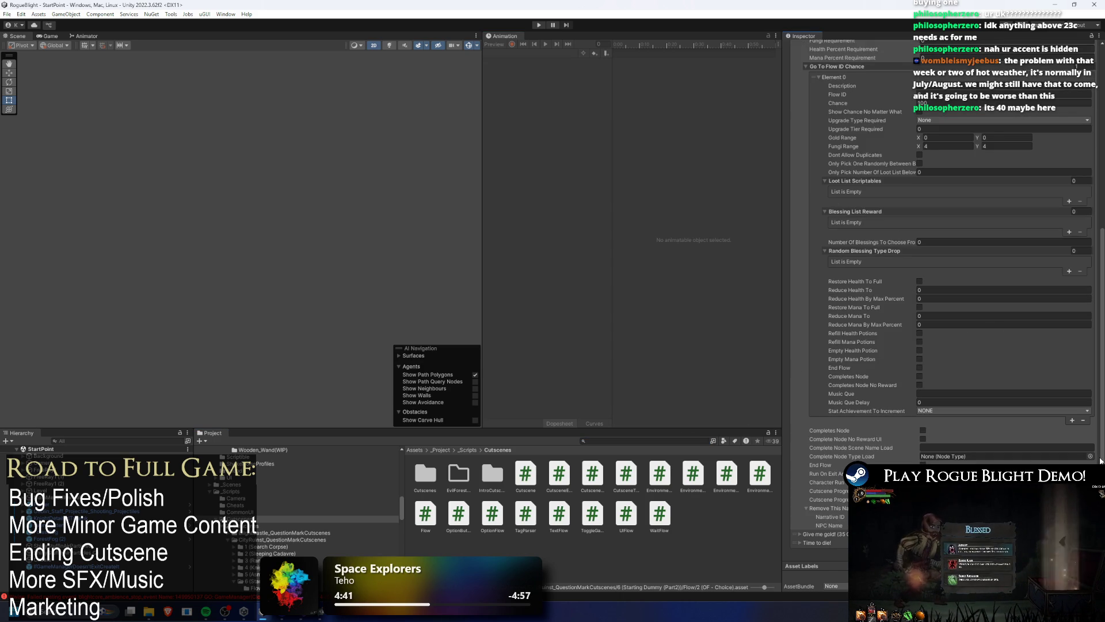
scroll(1092, 435, up, 5)
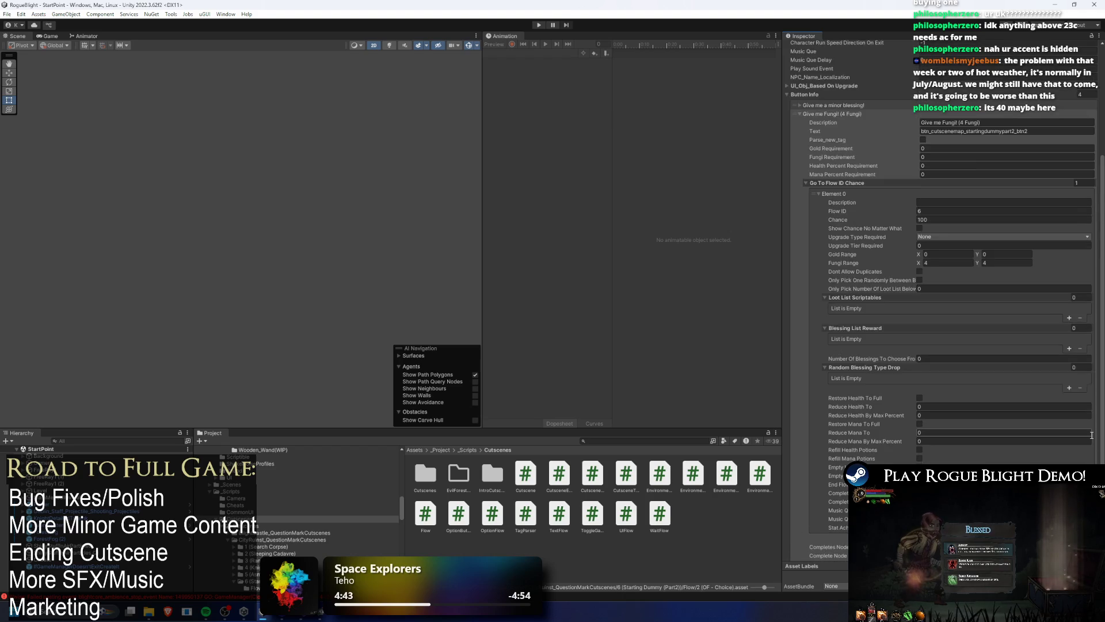
scroll(1088, 414, down, 3)
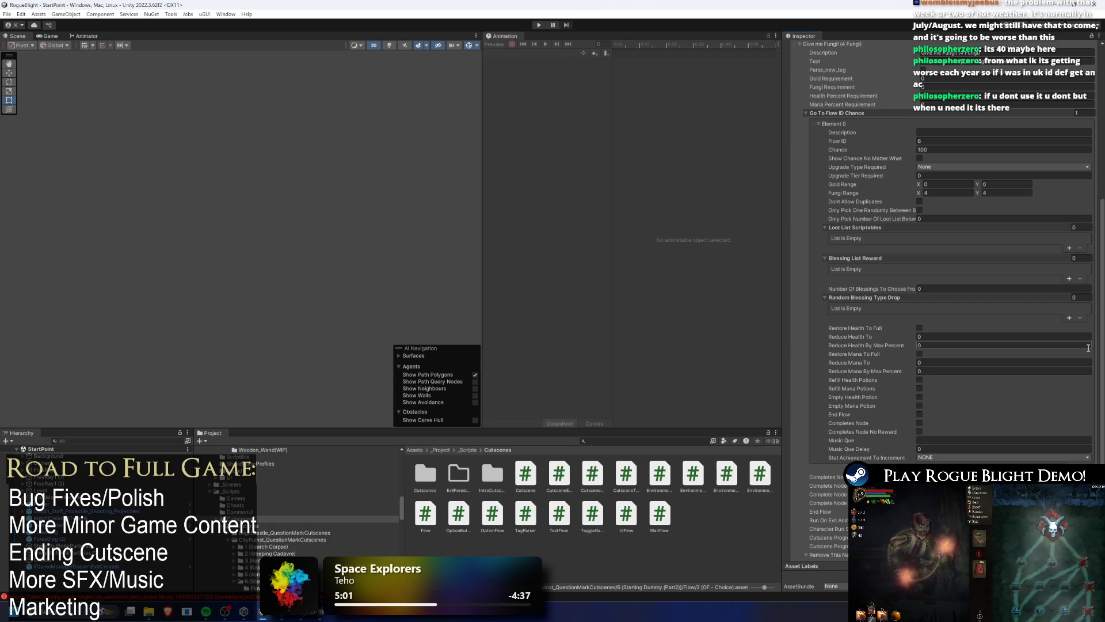
scroll(977, 322, down, 2)
scroll(978, 322, down, 2)
scroll(972, 305, up, 2)
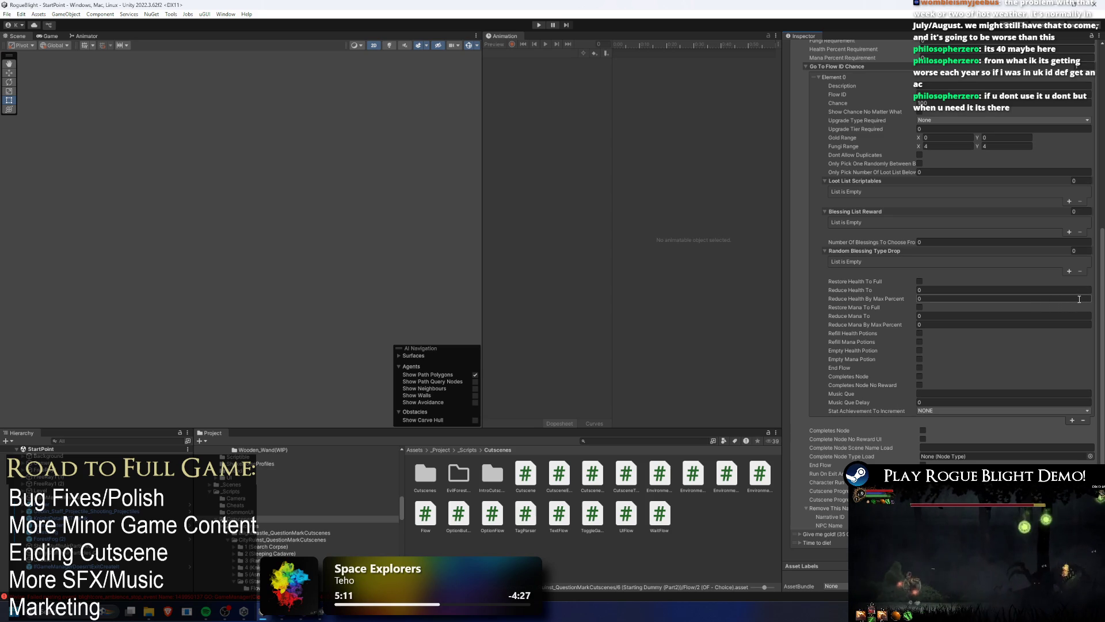
scroll(1059, 292, up, 1)
scroll(1041, 288, down, 1)
scroll(1036, 286, up, 1)
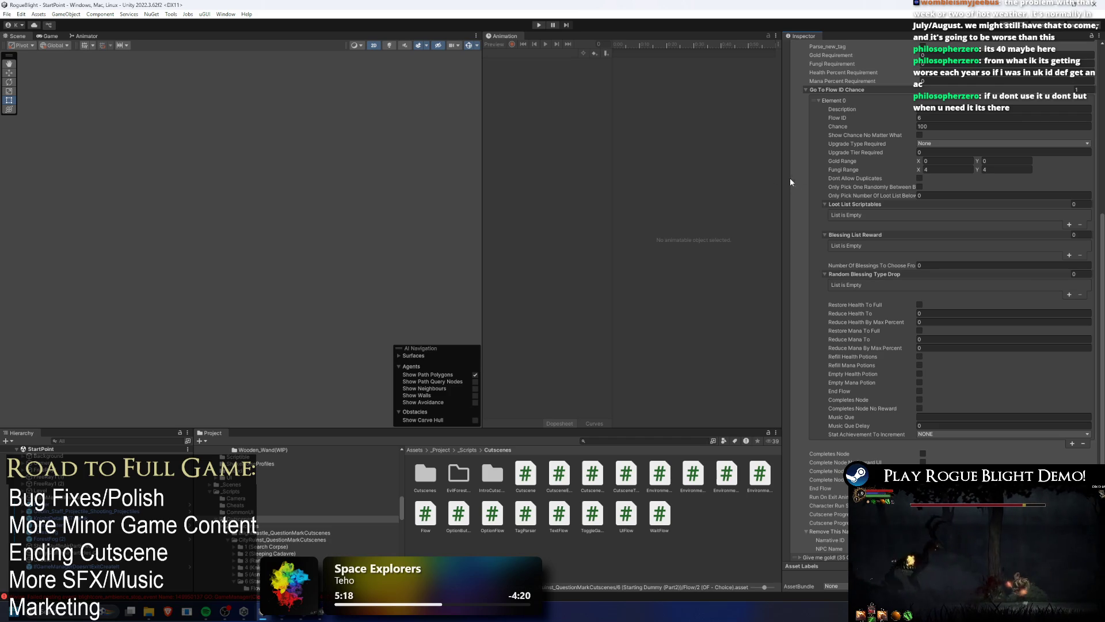
drag(781, 176, 737, 176)
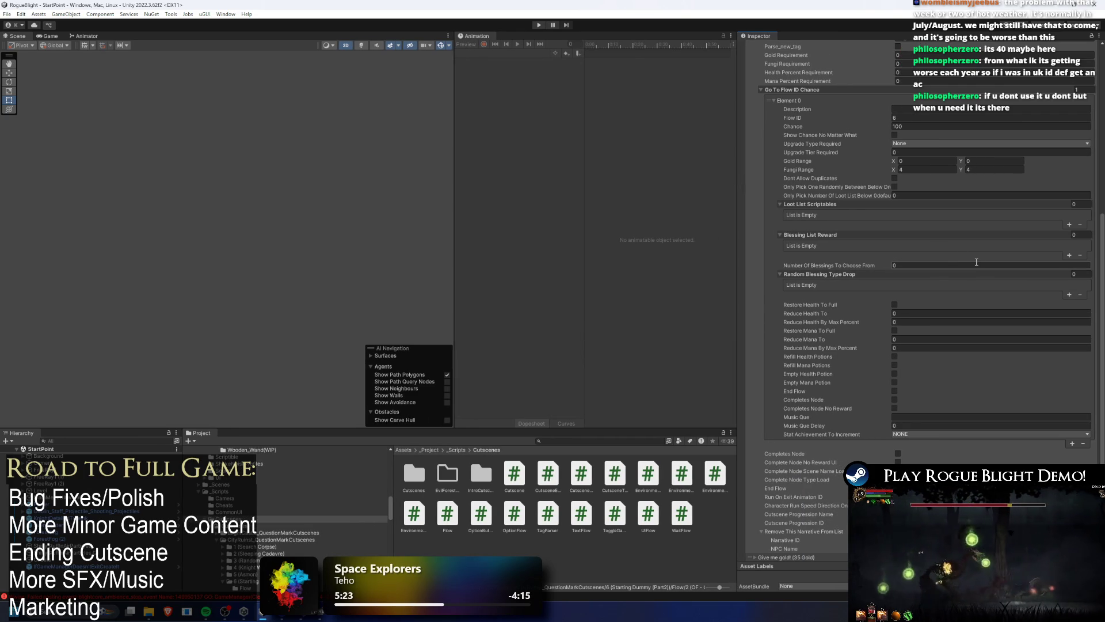
scroll(1100, 422, up, 1)
scroll(1101, 422, up, 2)
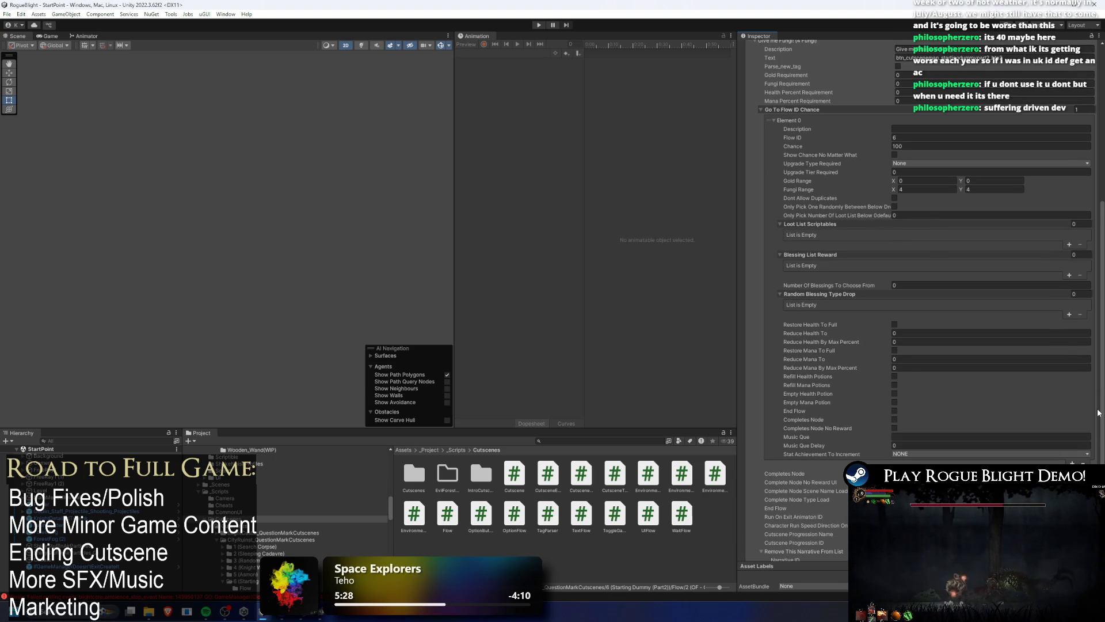
scroll(1099, 413, down, 5)
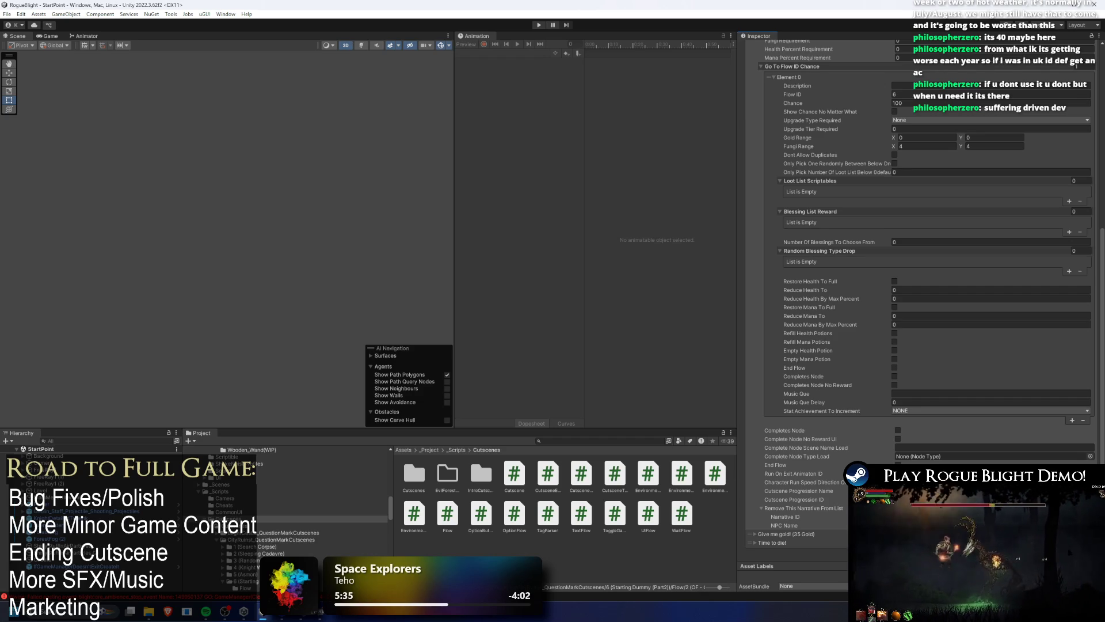
scroll(1080, 427, up, 1)
scroll(1079, 428, up, 5)
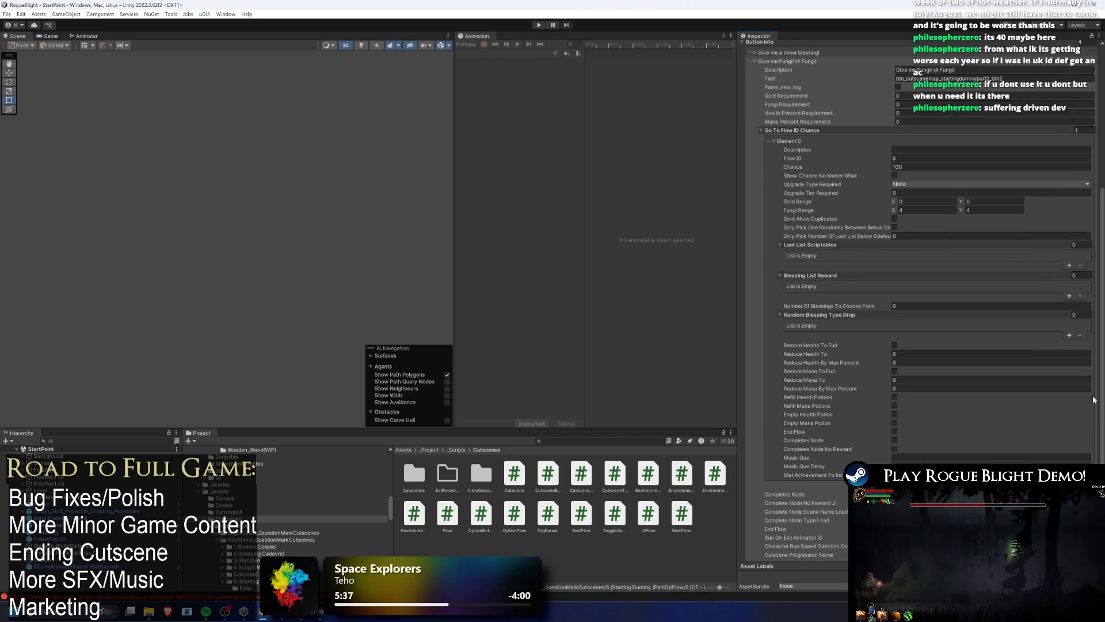
scroll(943, 354, down, 6)
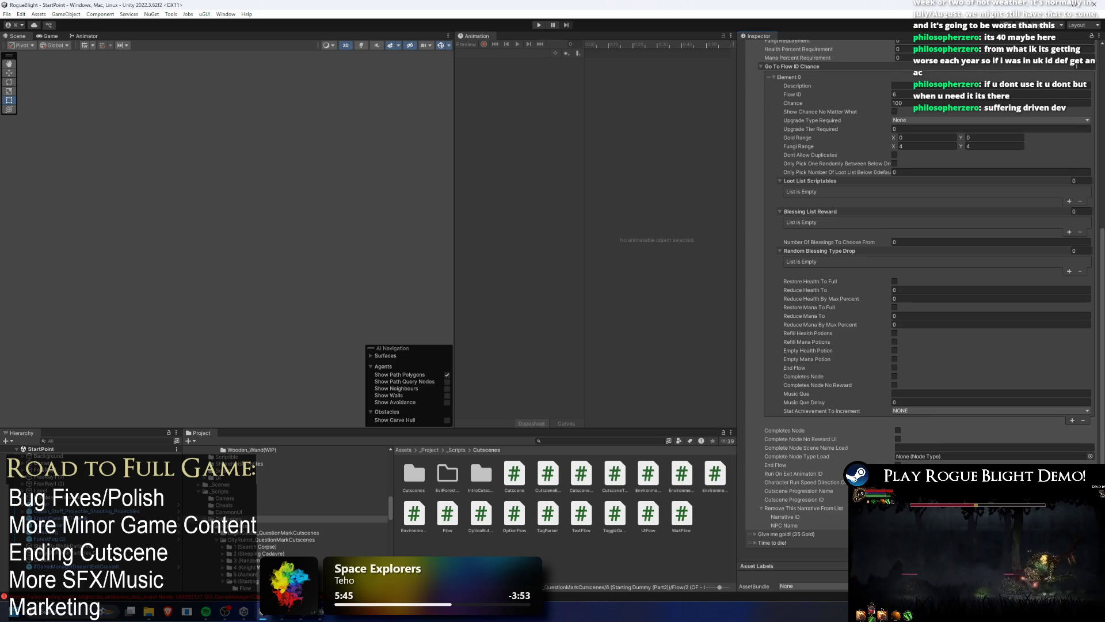
scroll(909, 459, up, 2)
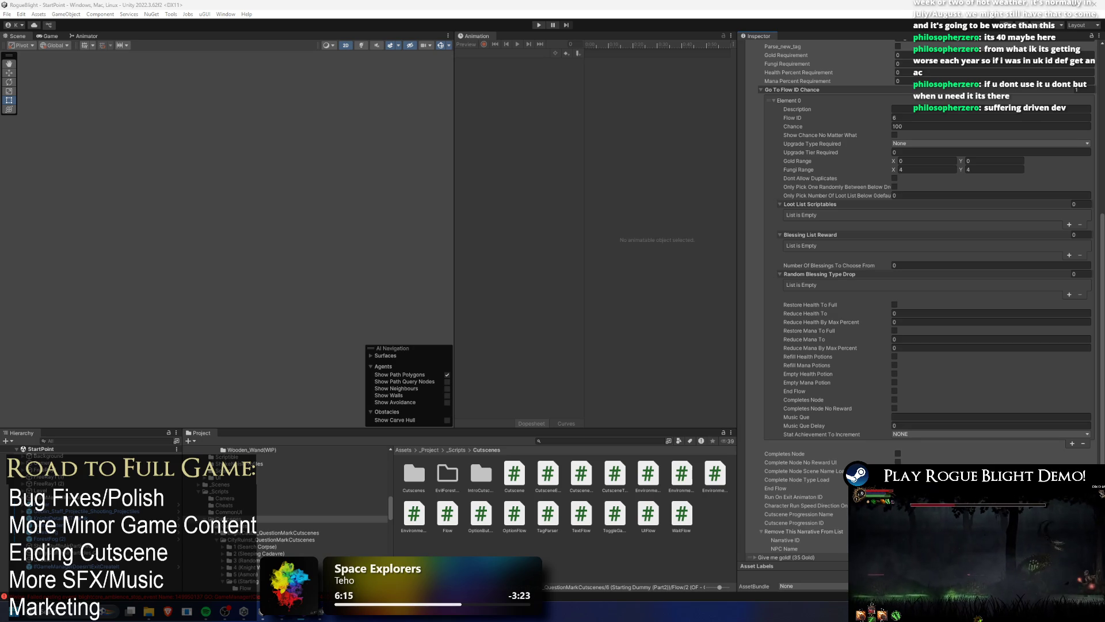
scroll(967, 288, up, 4)
scroll(968, 286, up, 5)
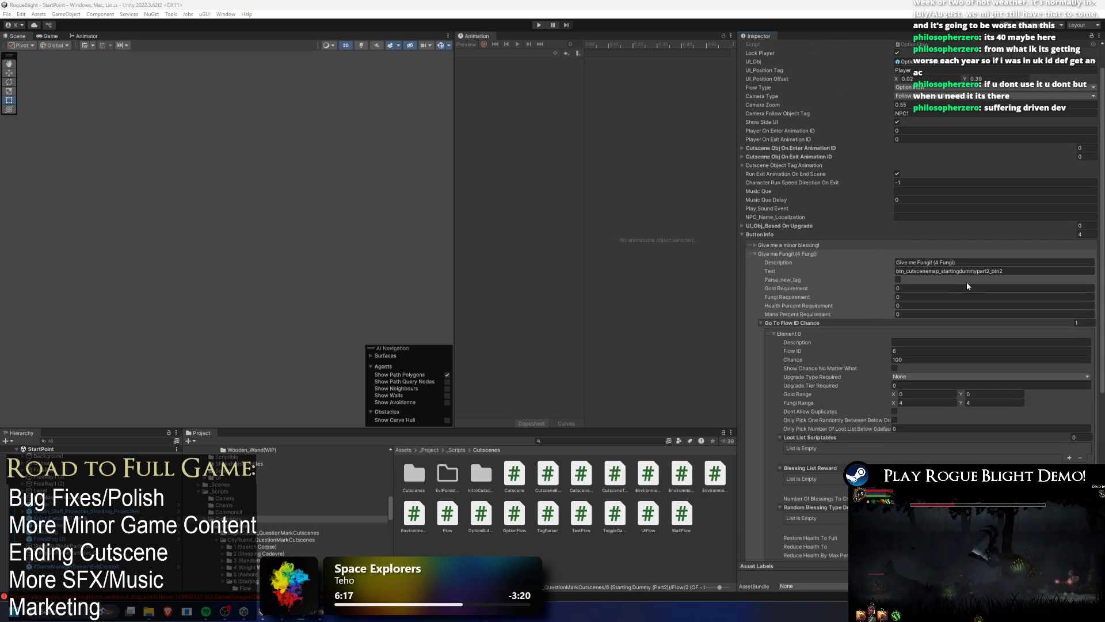
scroll(991, 294, down, 10)
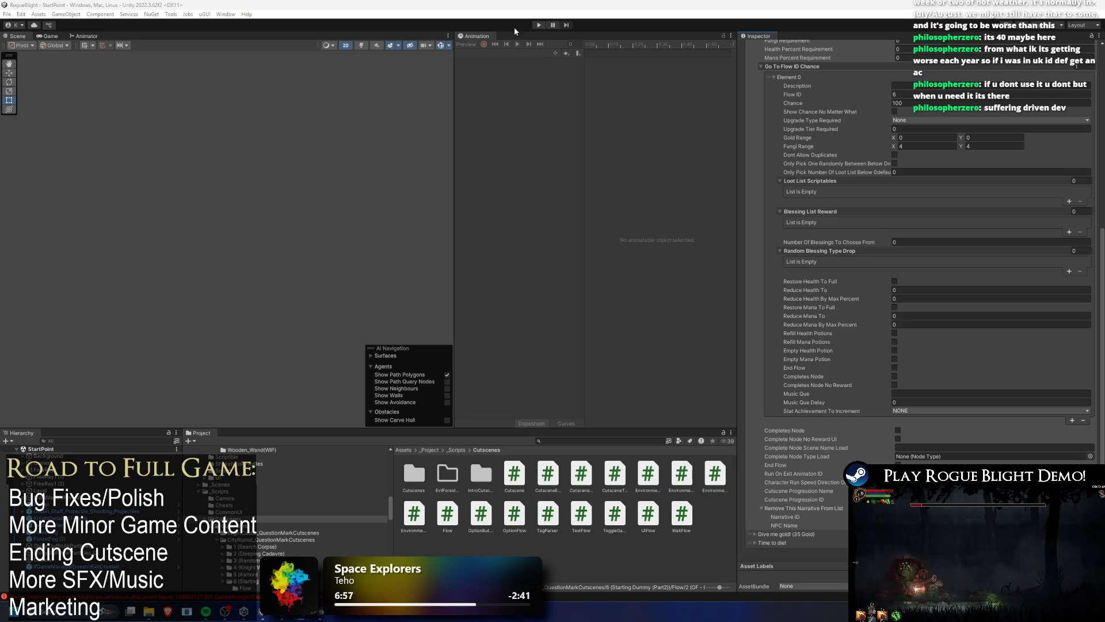
click(538, 24)
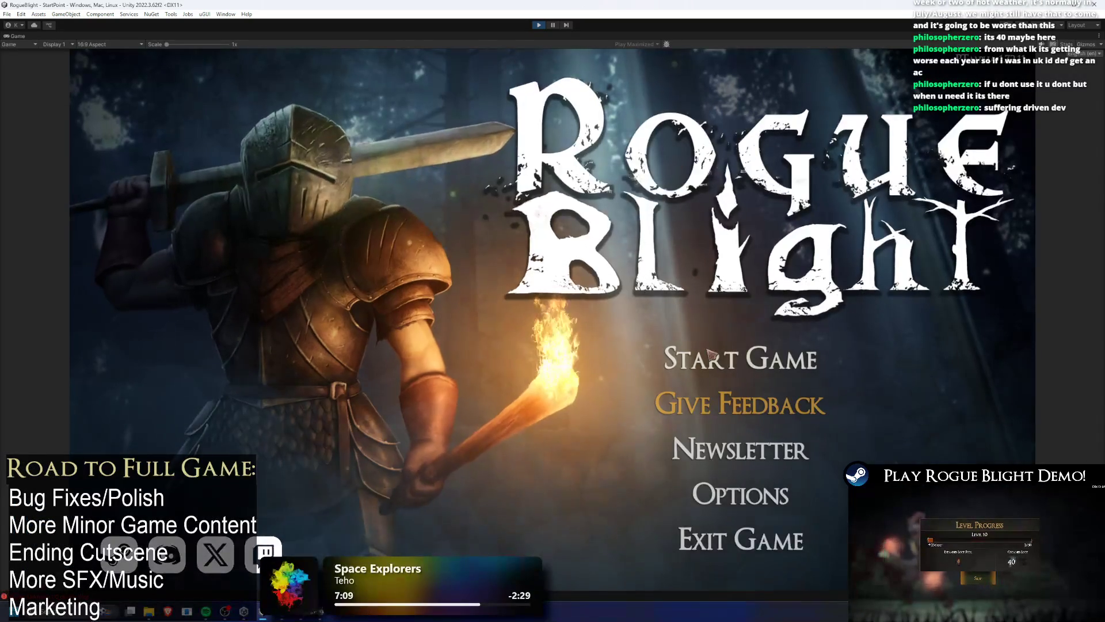
Start a new game from the title menu and begin a run from the save slots.
click(667, 346)
click(794, 330)
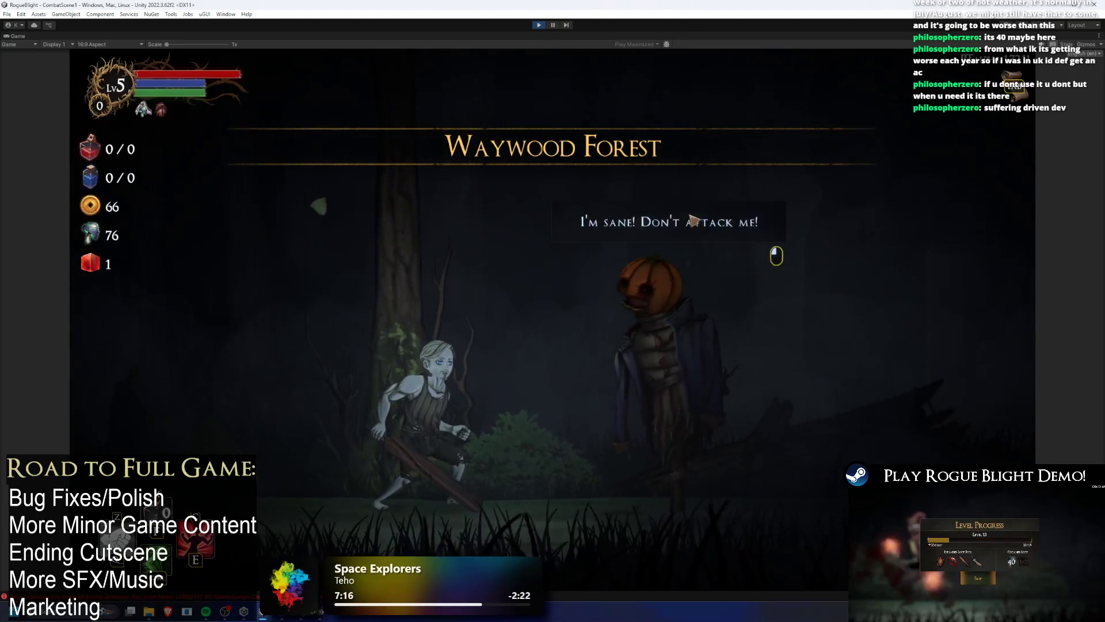
Take the Fungi reward from the pumpkin, dismiss its thank-you line, and open the run map.
click(401, 215)
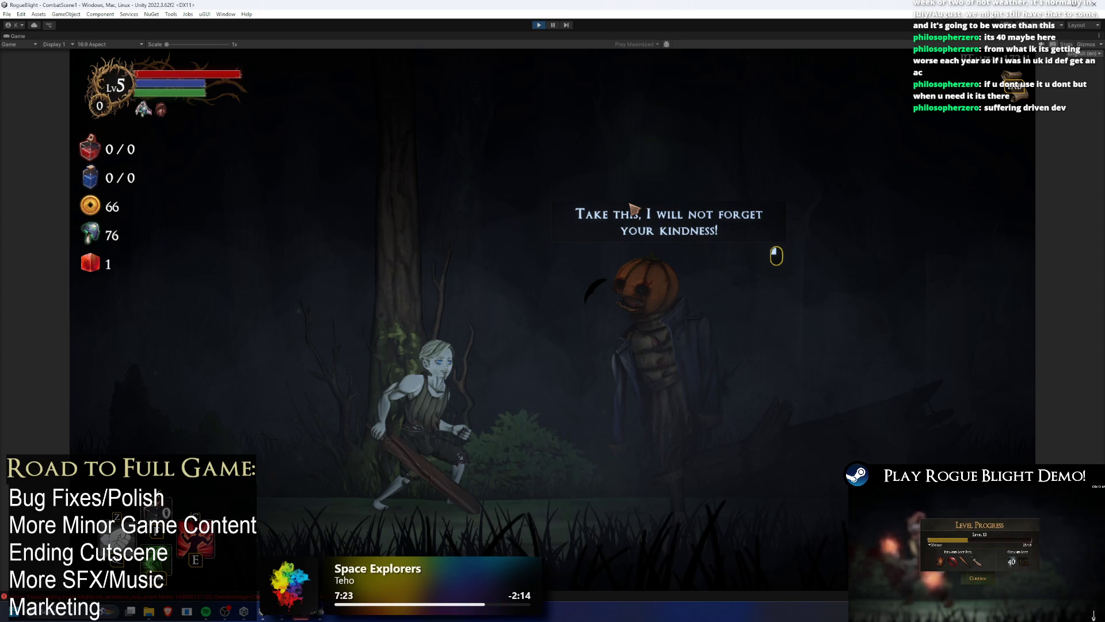
click(633, 208)
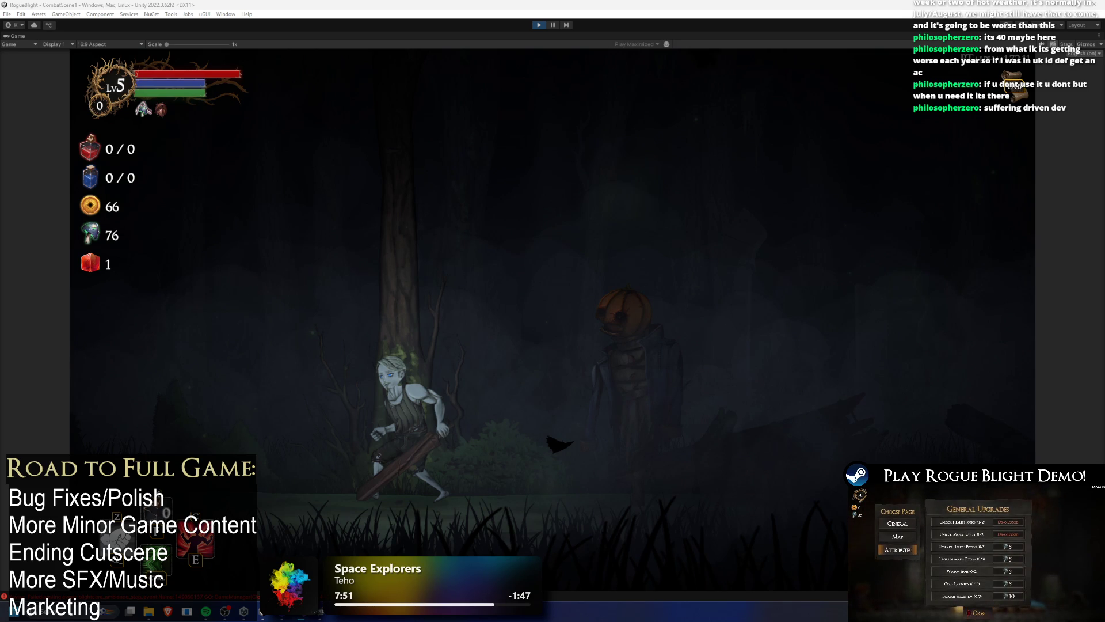
key(Tab)
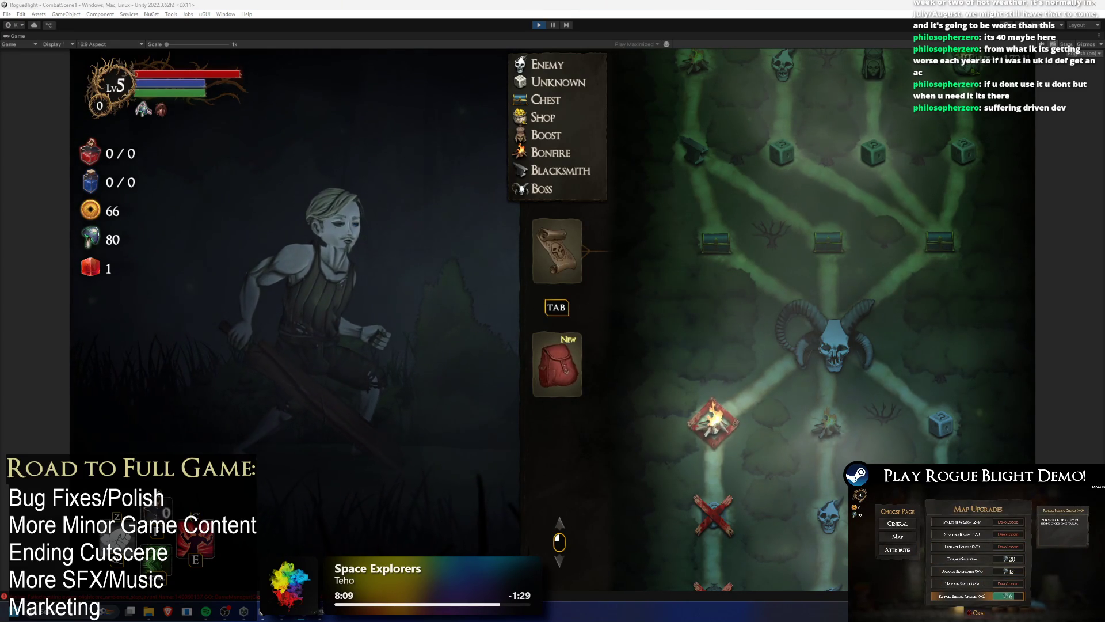
Stop Play mode after confirming the run map shows 80 Fungi.
click(536, 25)
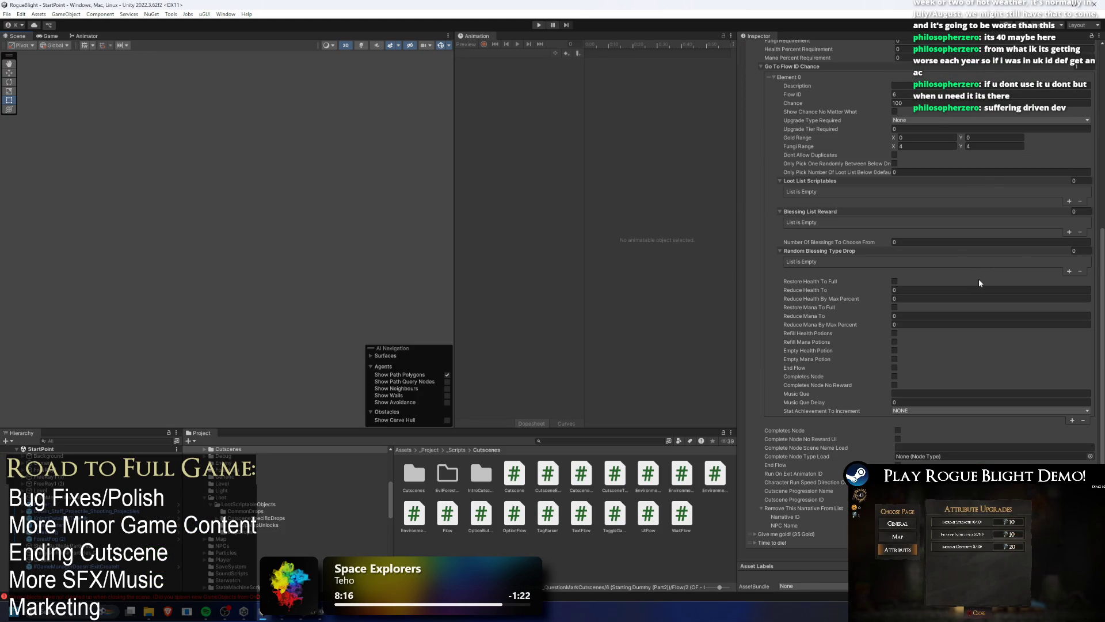
Uncheck Run Exit Animation On End Scene for the '2 (OF - Choice)' option flow.
scroll(978, 279, down, 1)
scroll(974, 278, down, 5)
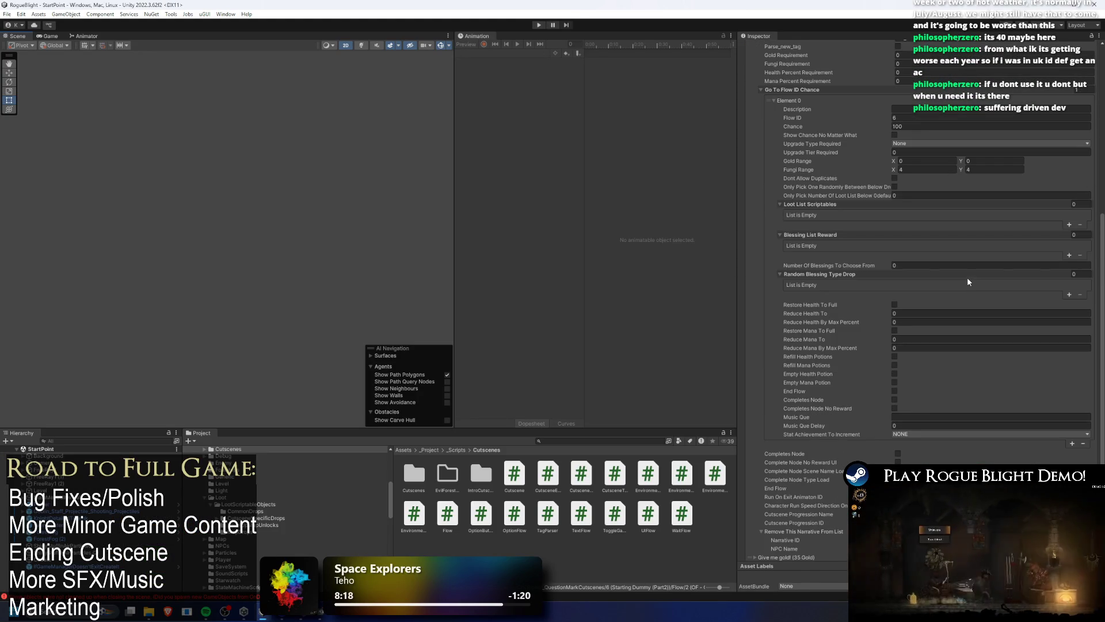
scroll(967, 275, down, 5)
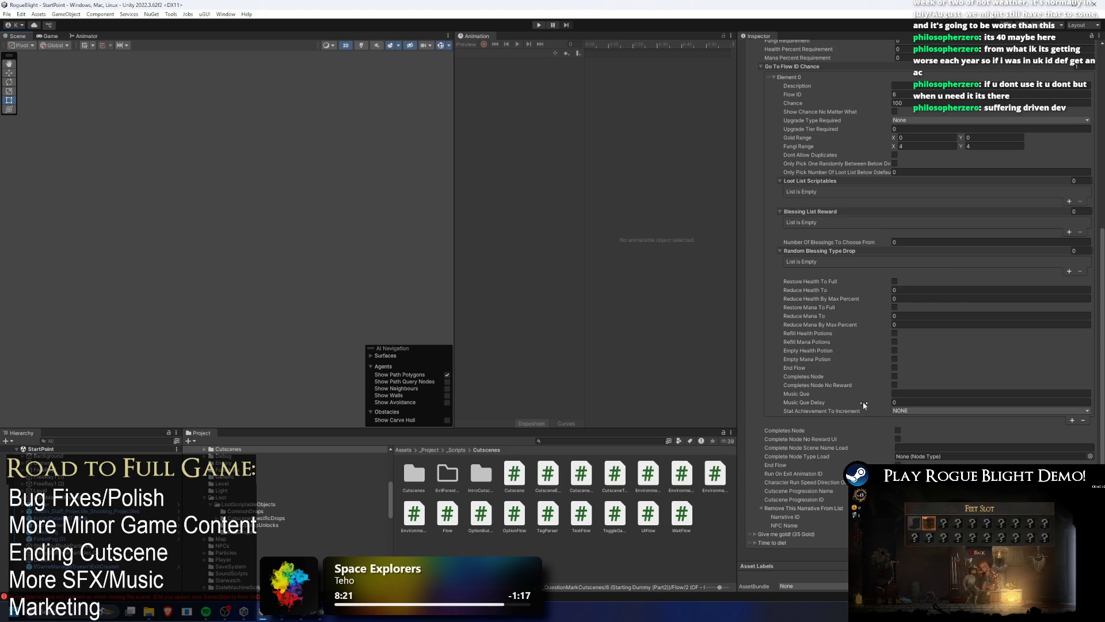
scroll(1076, 66, up, 9)
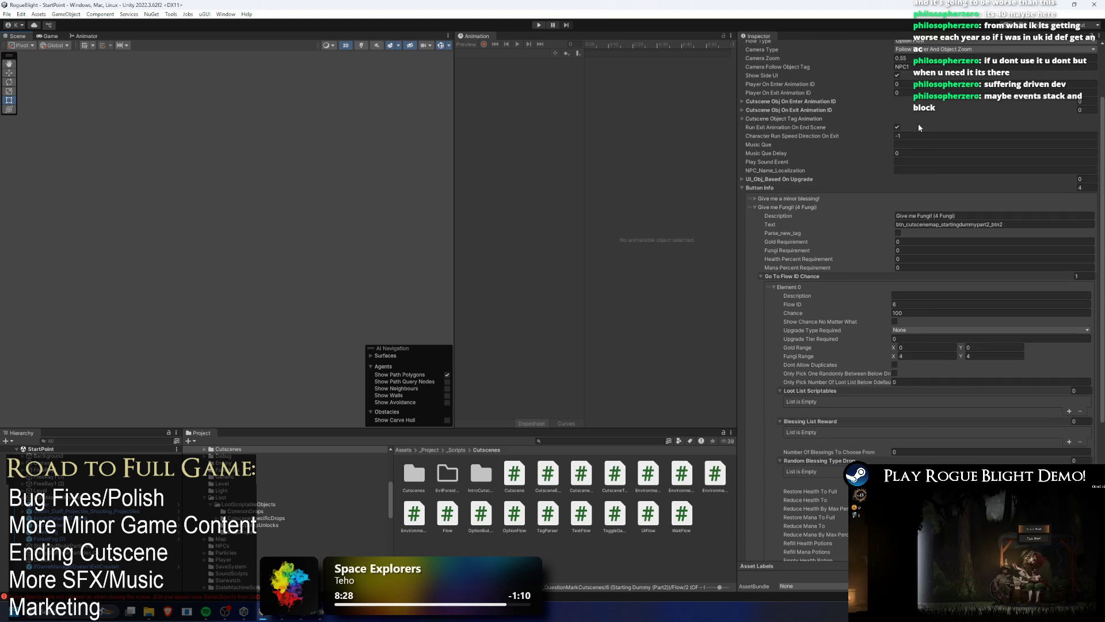
scroll(913, 126, down, 7)
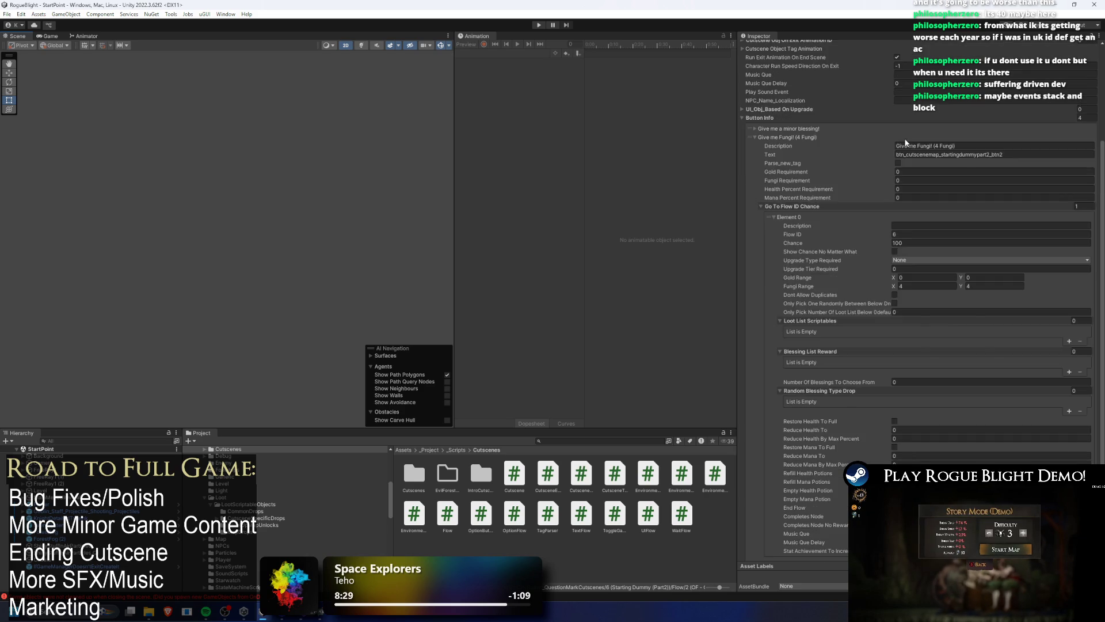
scroll(907, 140, up, 6)
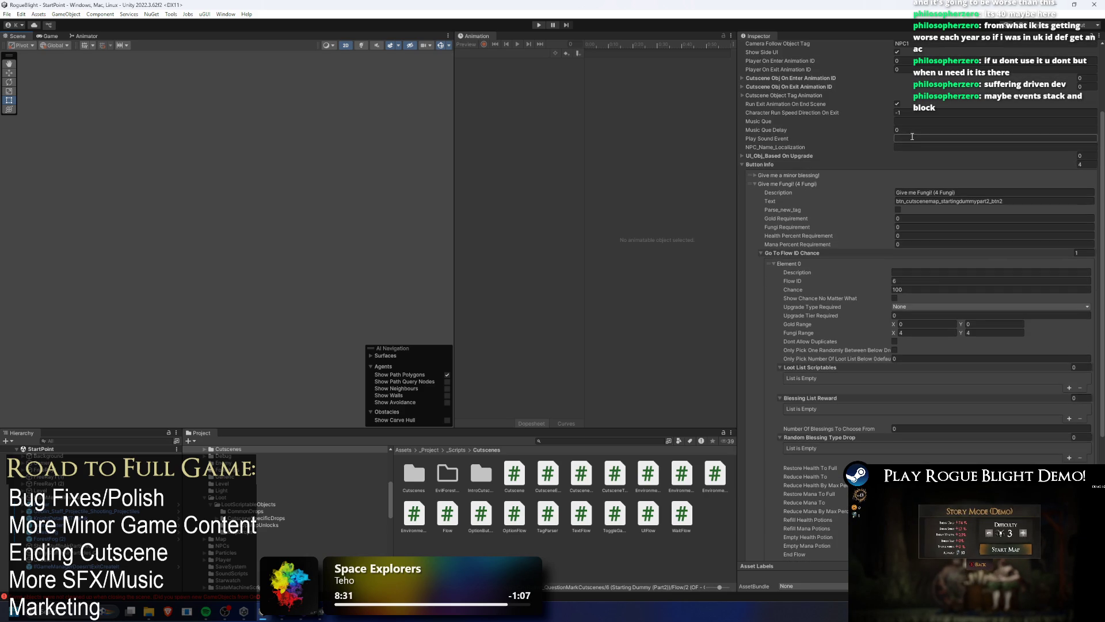
click(896, 104)
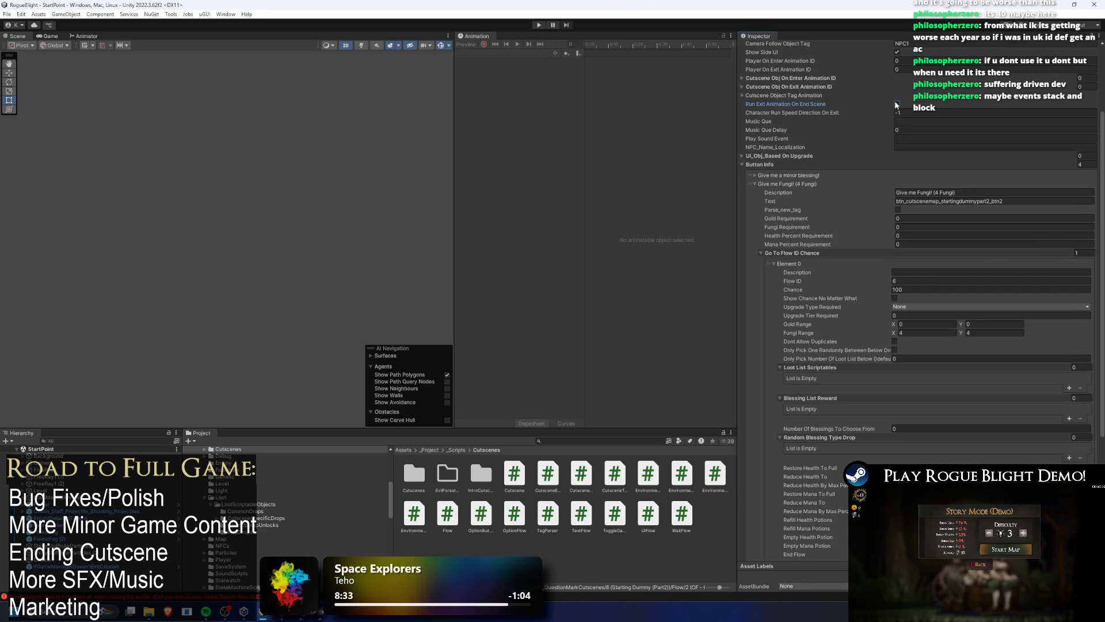
scroll(951, 110, up, 5)
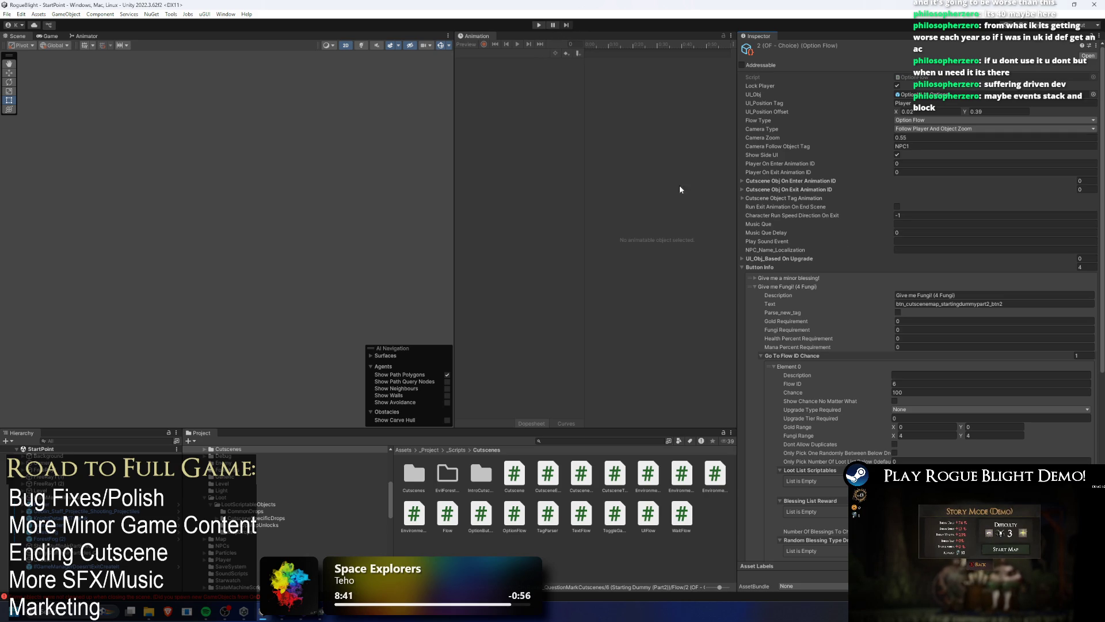
click(539, 24)
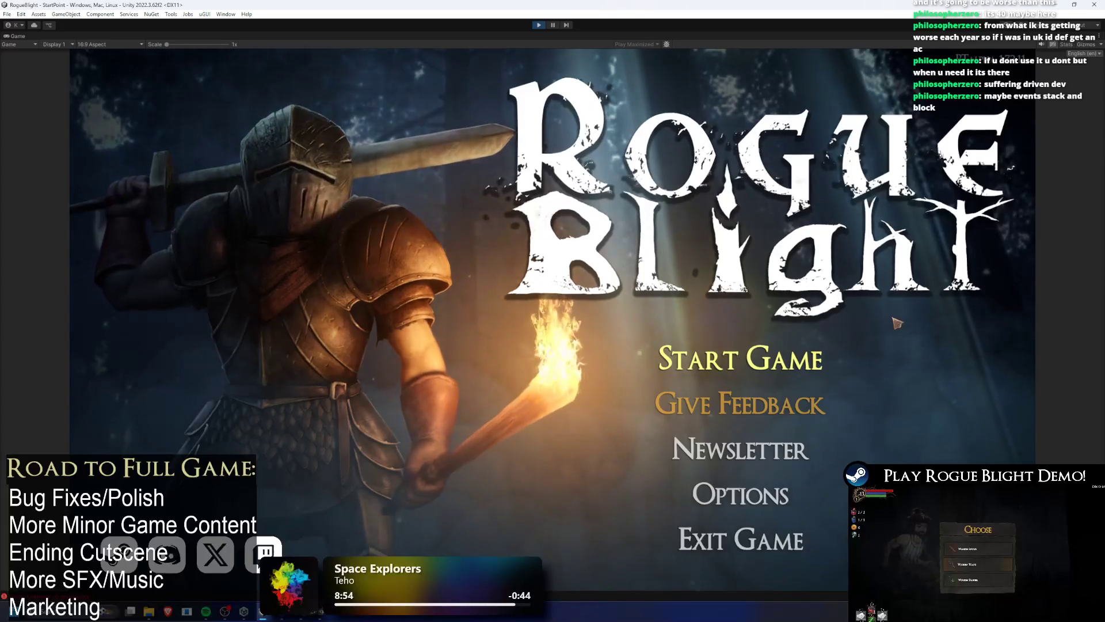
click(748, 355)
click(780, 316)
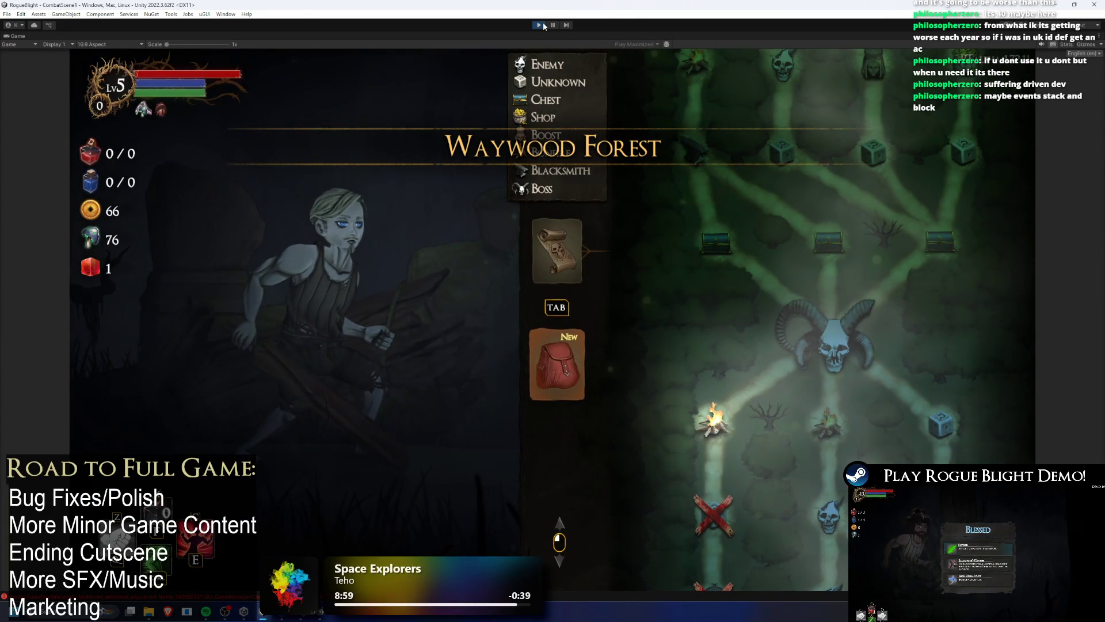
key(ctrl+p)
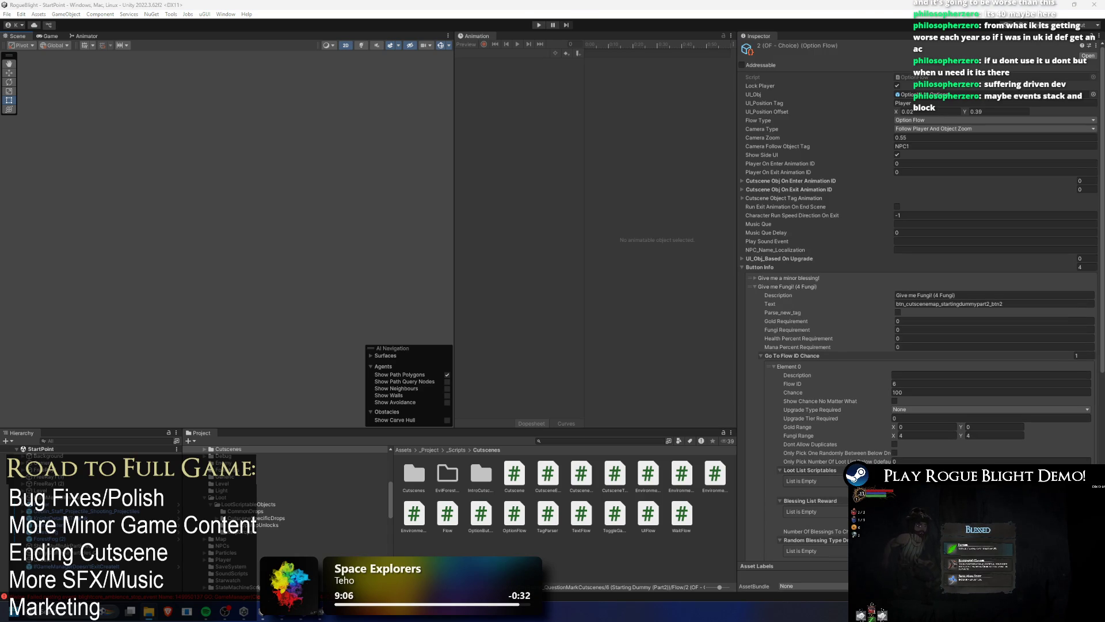
Re-enter Play mode and go to the Start Game save-slot screen.
click(540, 26)
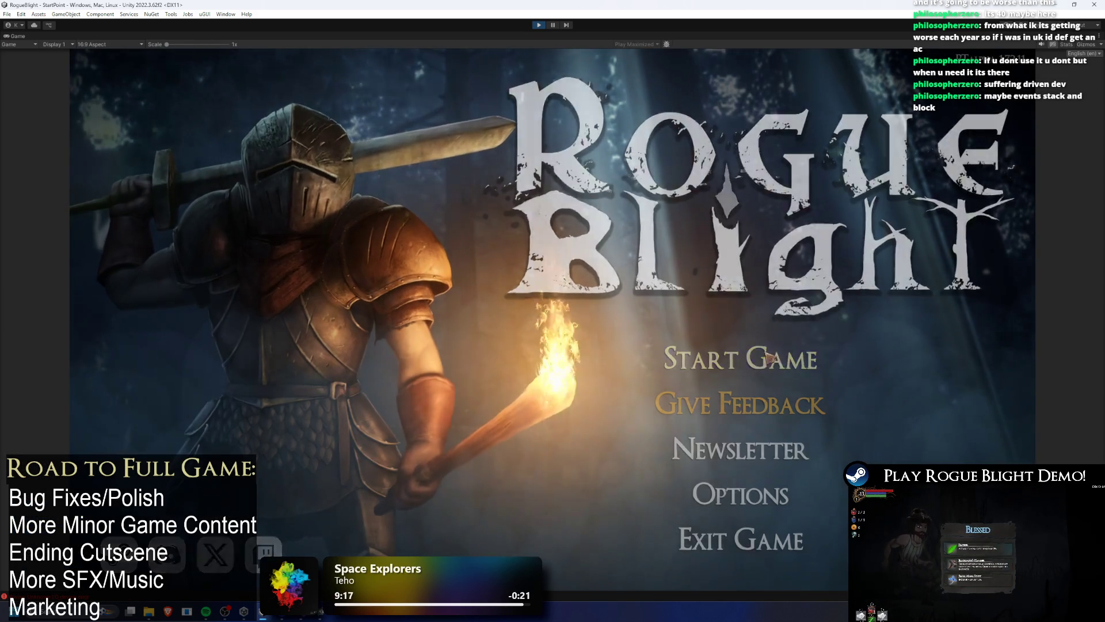
click(740, 358)
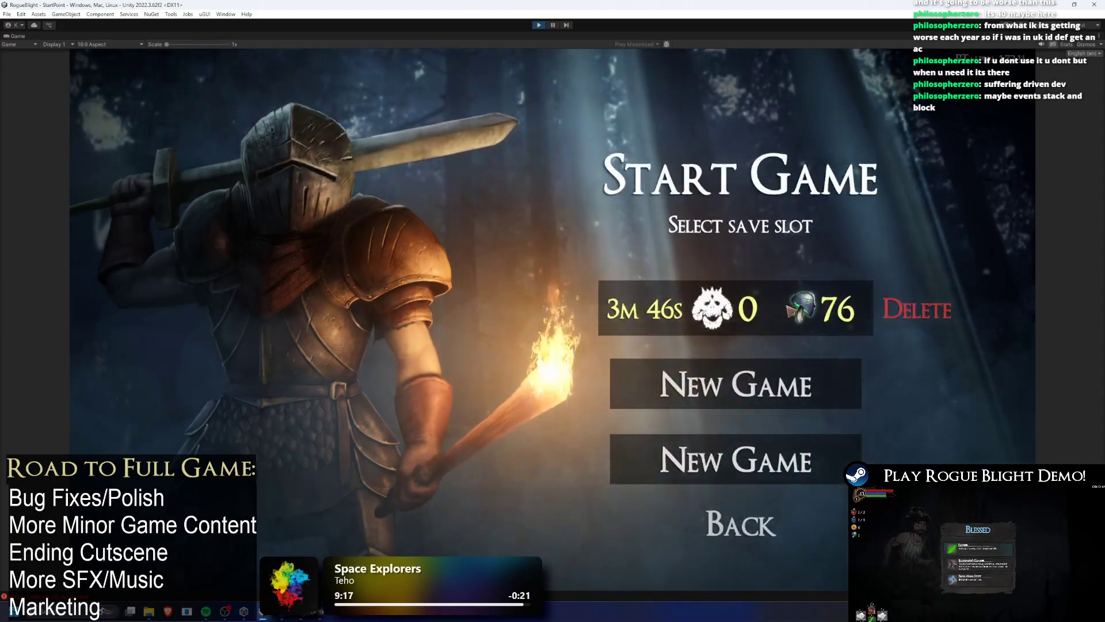
Start a new game and pick the Fungi reward from the pumpkin NPC's choices.
click(743, 378)
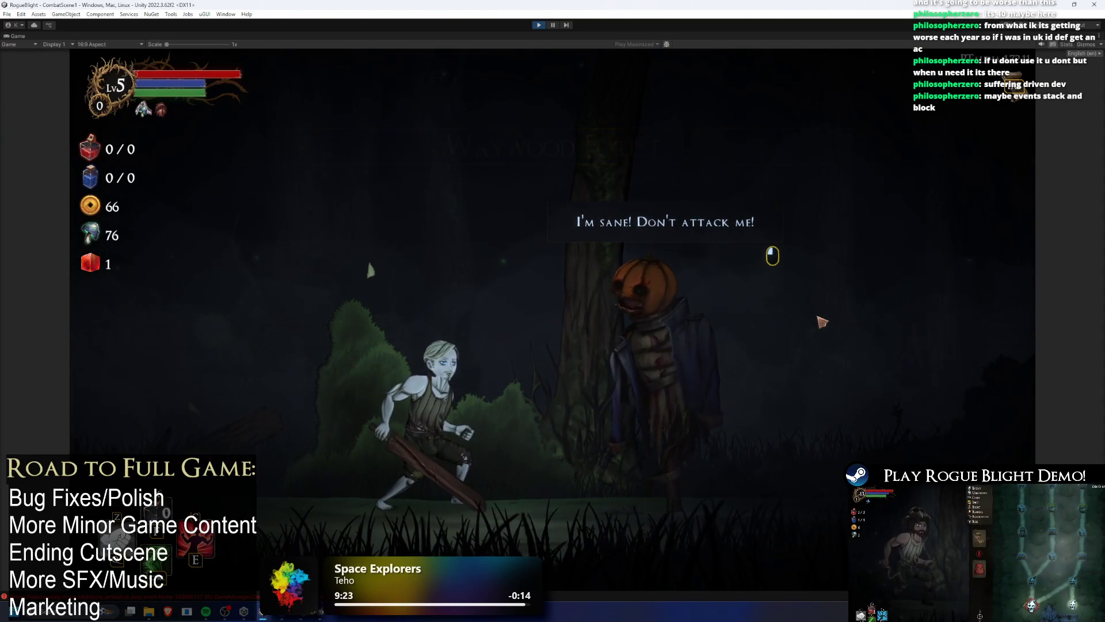
click(806, 320)
click(783, 324)
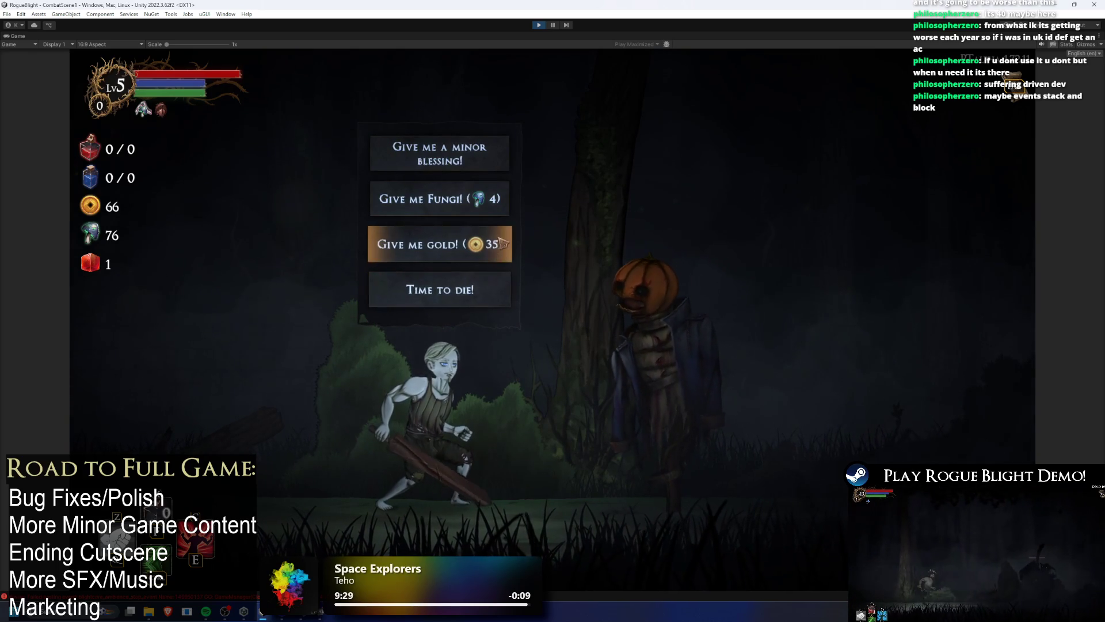
click(439, 199)
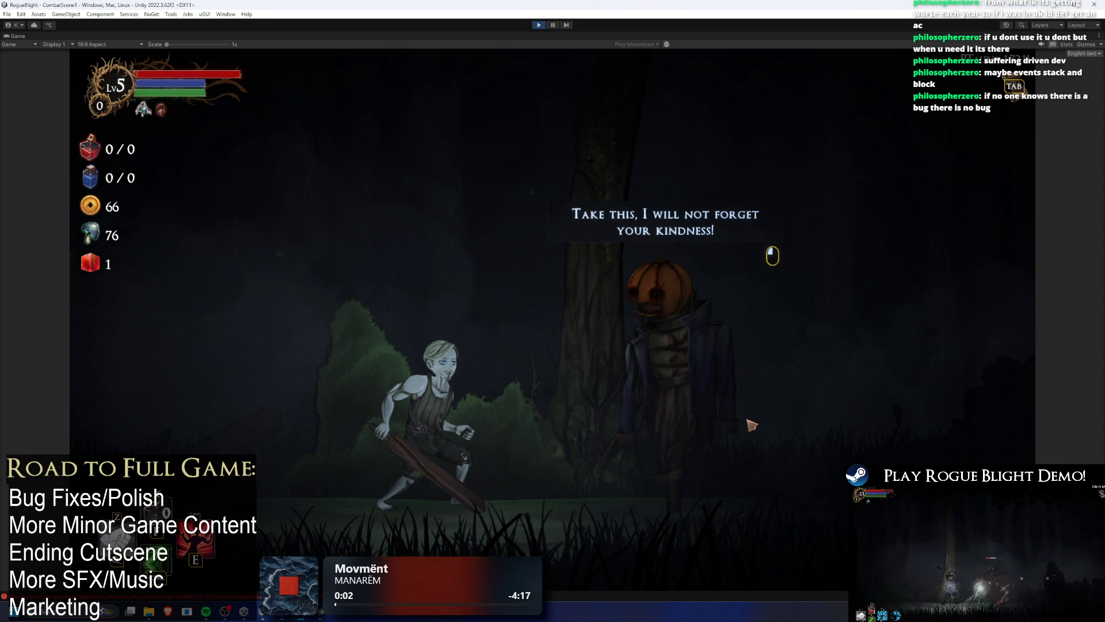
Dismiss the reward line, open the dungeon map after the exit run, and stop play testing.
click(752, 425)
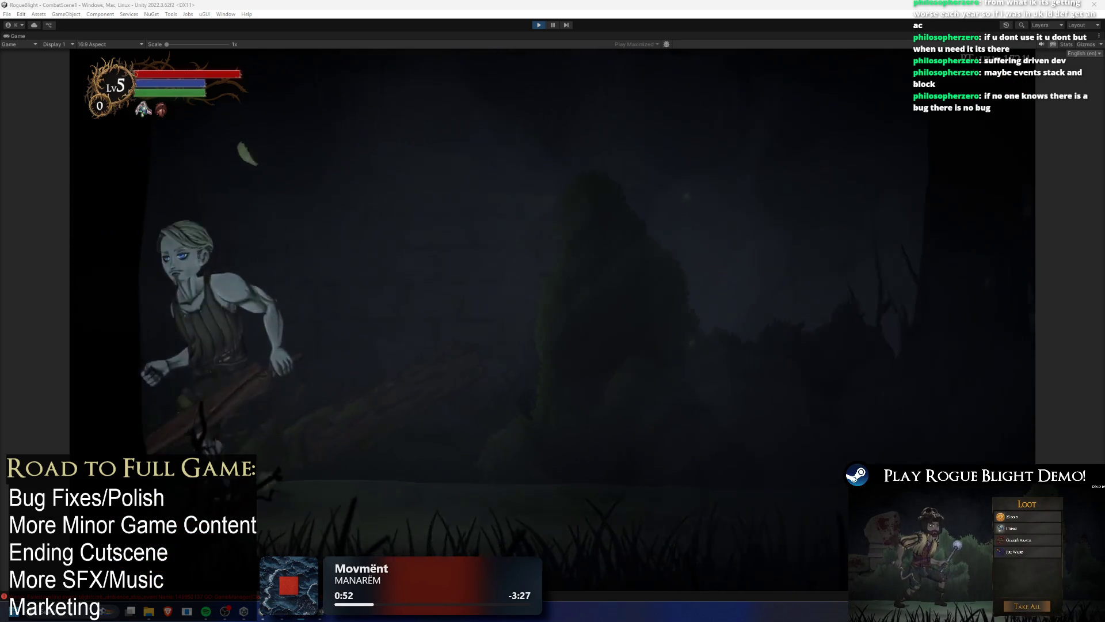
key(Tab)
click(539, 25)
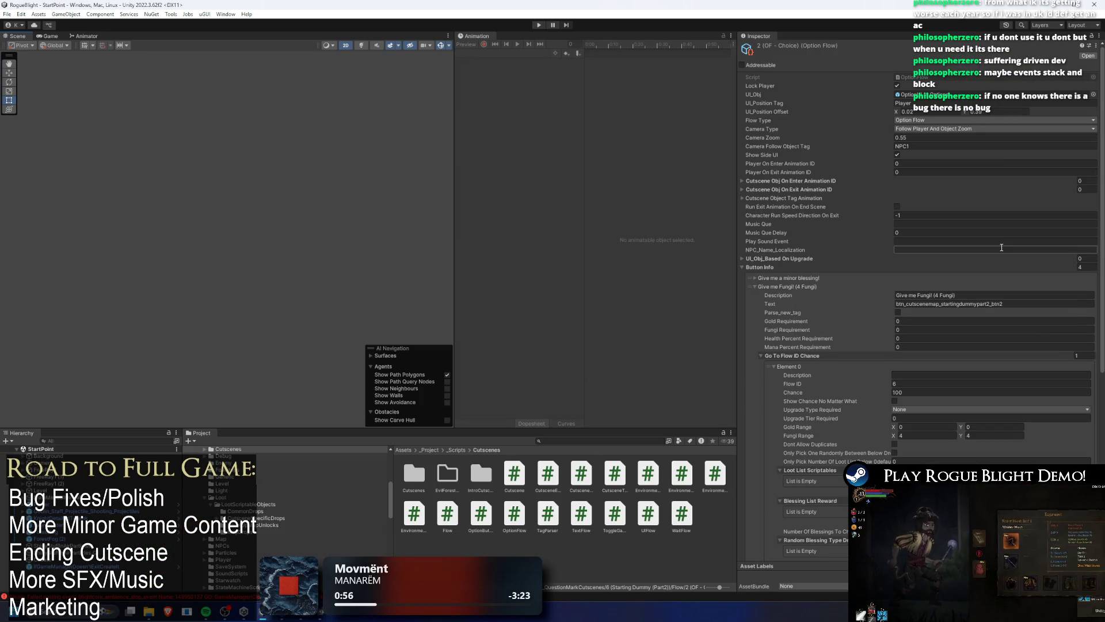
Review the '2 (OF - Choice)' Option Flow fields in the Inspector, then restart Play mode.
scroll(1022, 134, down, 5)
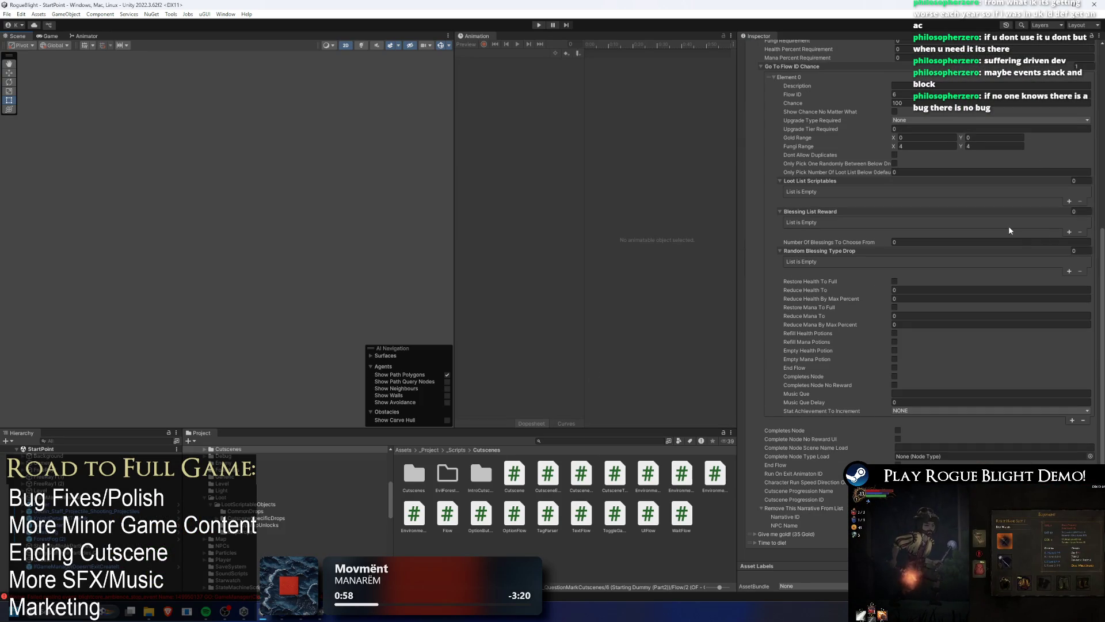
scroll(1017, 236, up, 5)
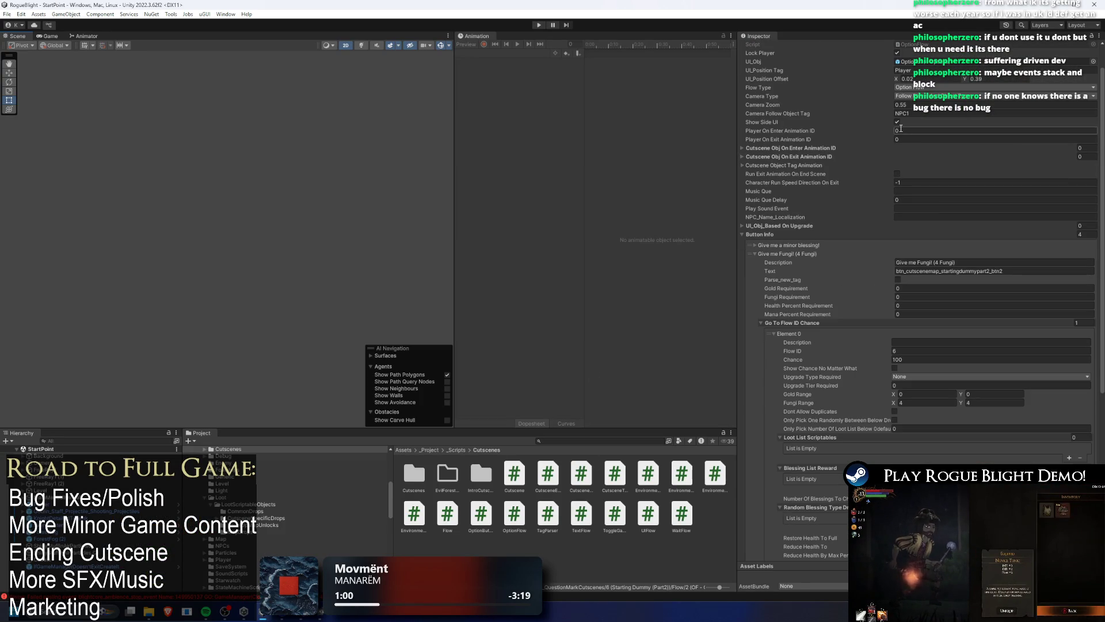
scroll(904, 193, down, 5)
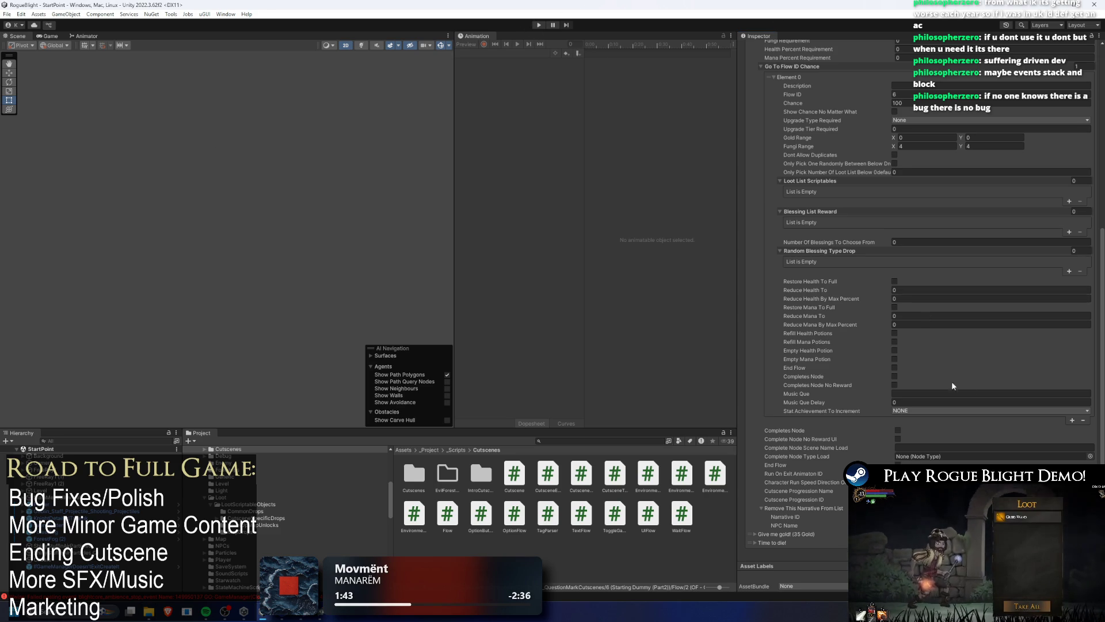
scroll(976, 389, up, 3)
scroll(976, 390, up, 9)
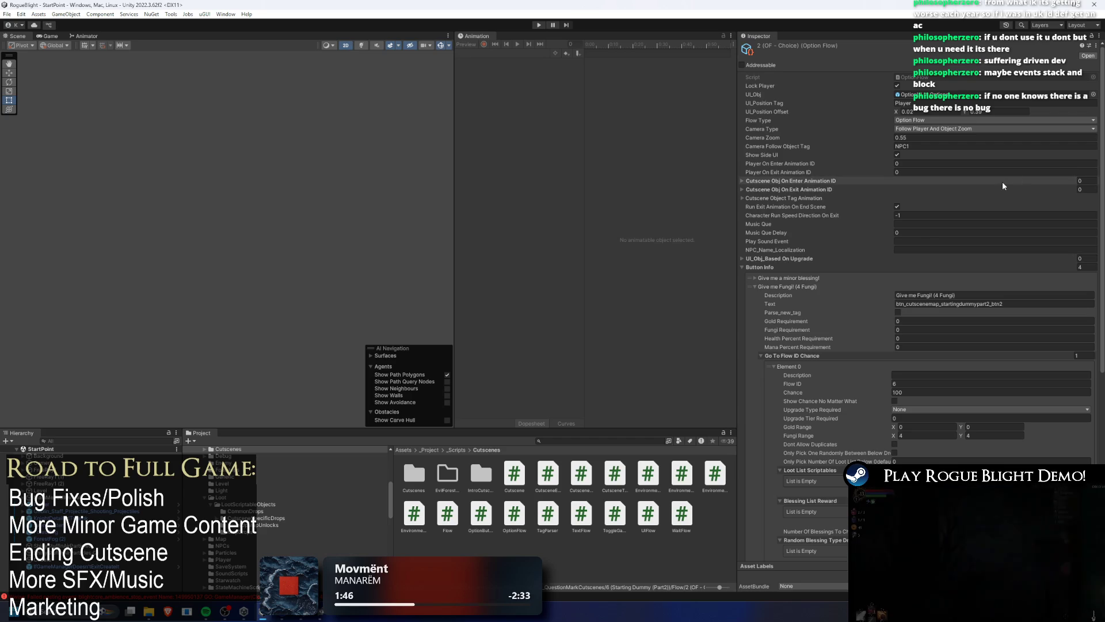
scroll(983, 187, down, 12)
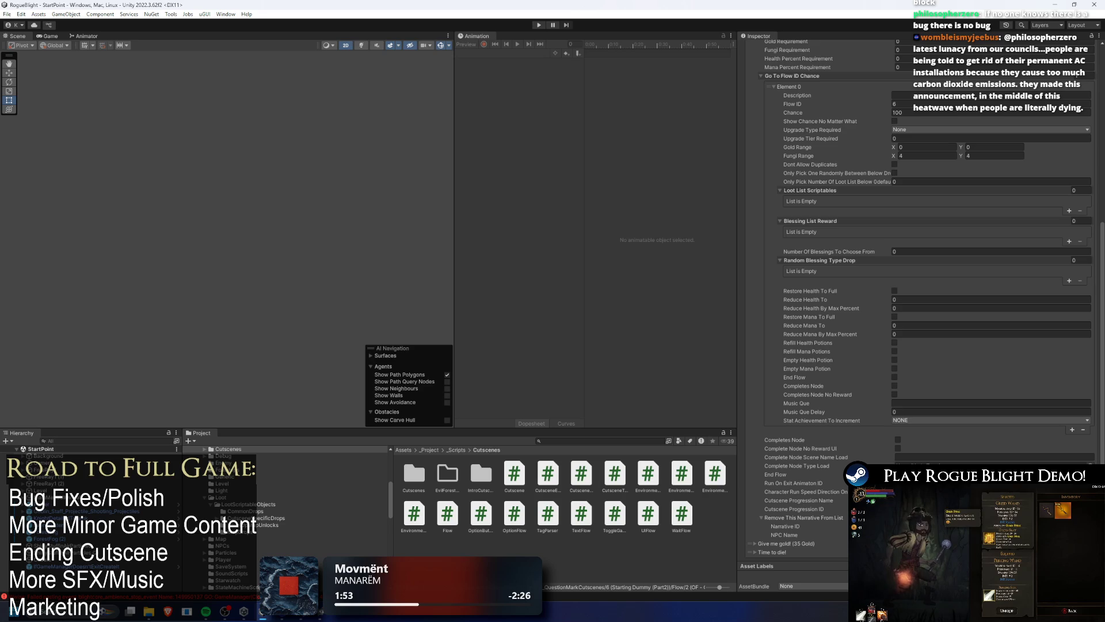
scroll(921, 231, up, 12)
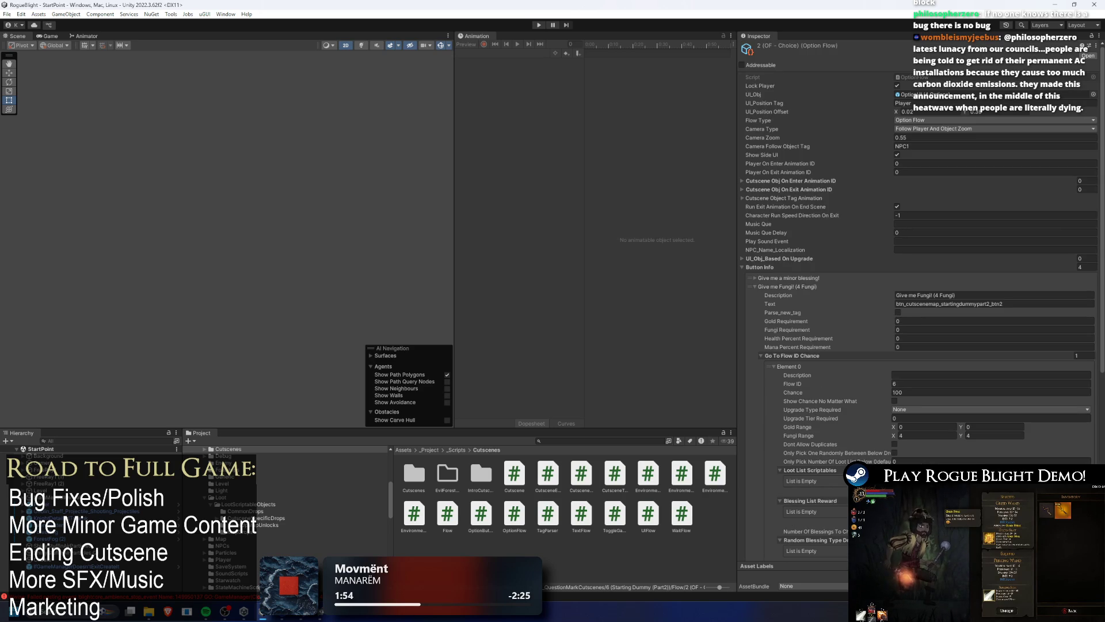
scroll(921, 259, down, 12)
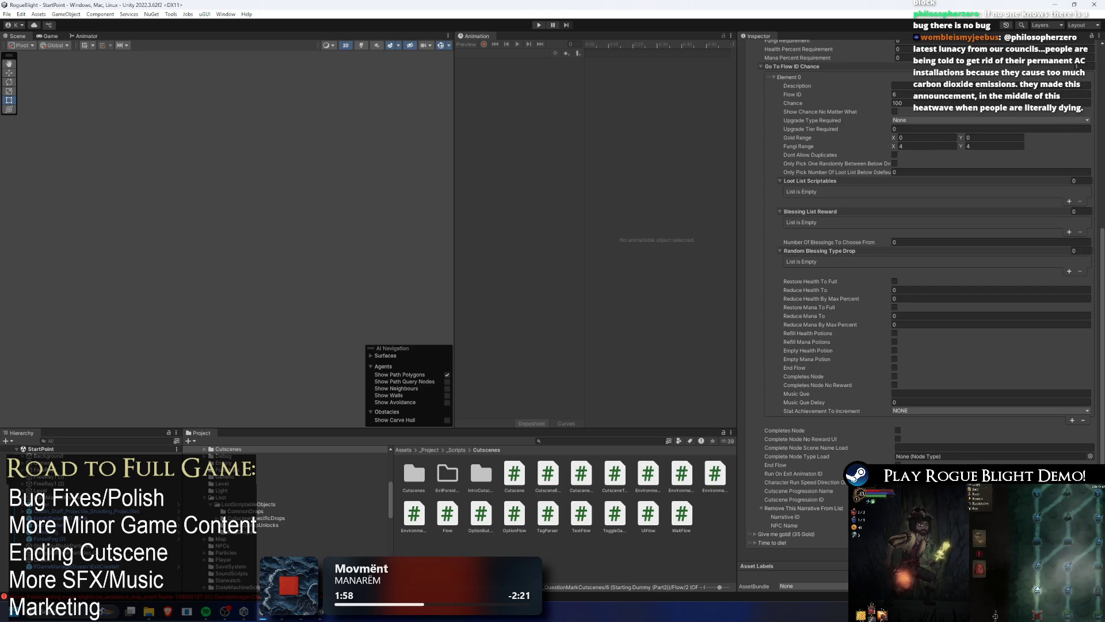
scroll(921, 259, up, 5)
scroll(921, 231, up, 3)
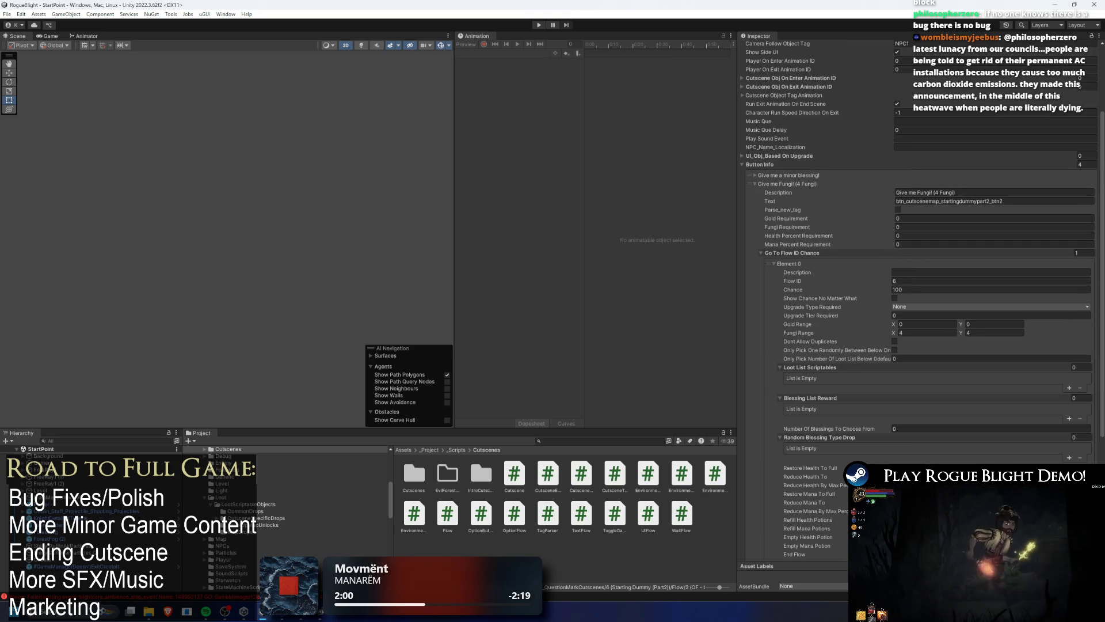
scroll(922, 461, down, 8)
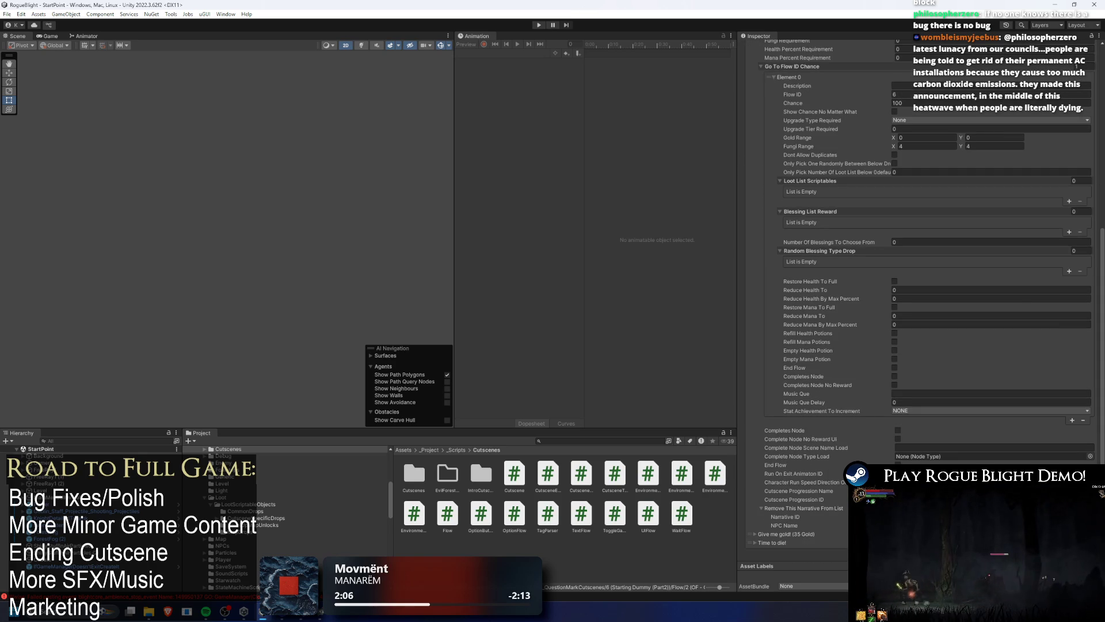
scroll(921, 230, up, 12)
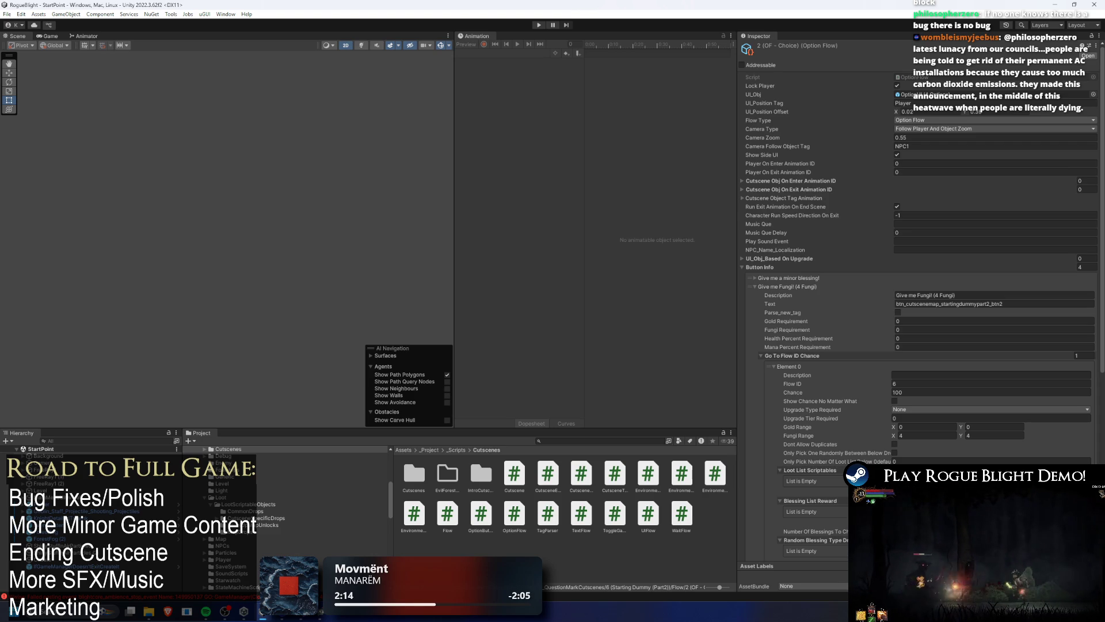
scroll(847, 412, down, 10)
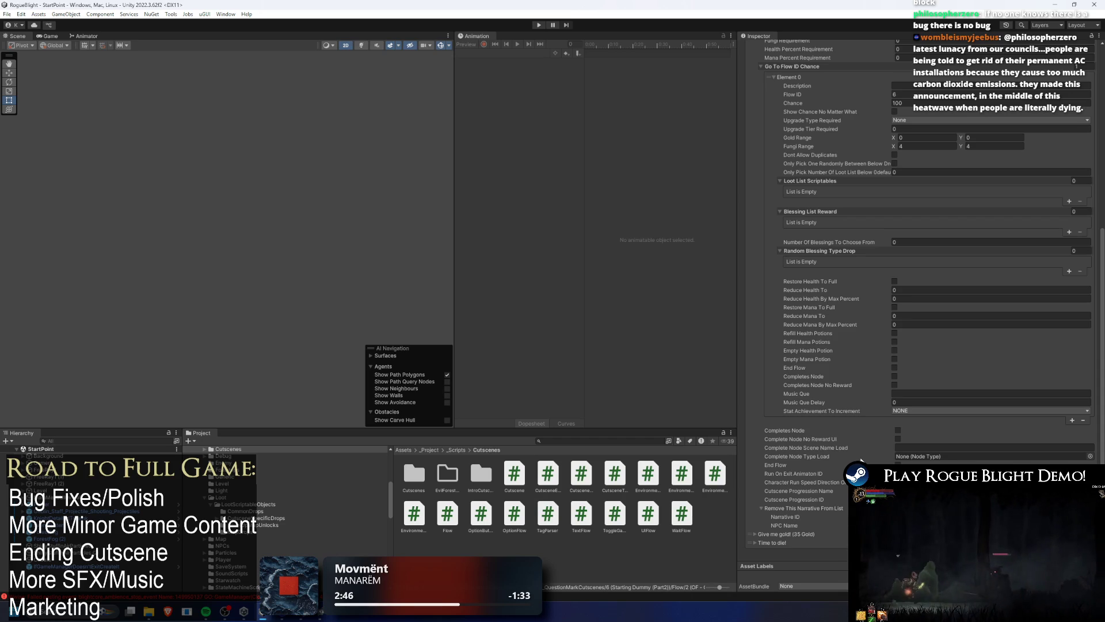
click(539, 25)
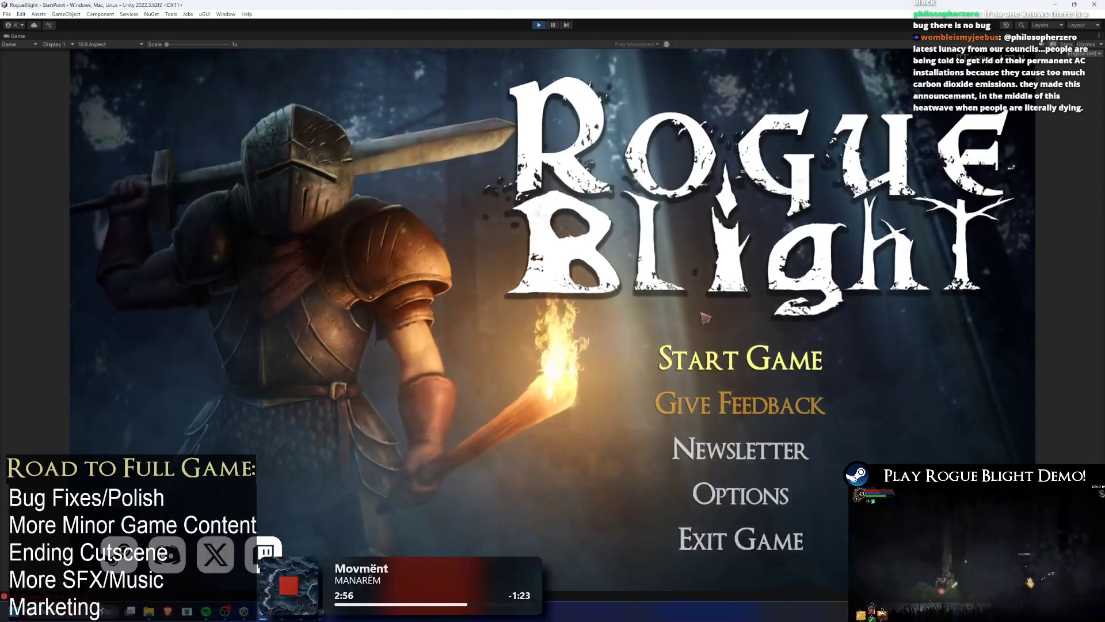
Load the save slot, take 'Give me Fungi!', leave the scene, and stop the play test.
click(742, 358)
click(745, 318)
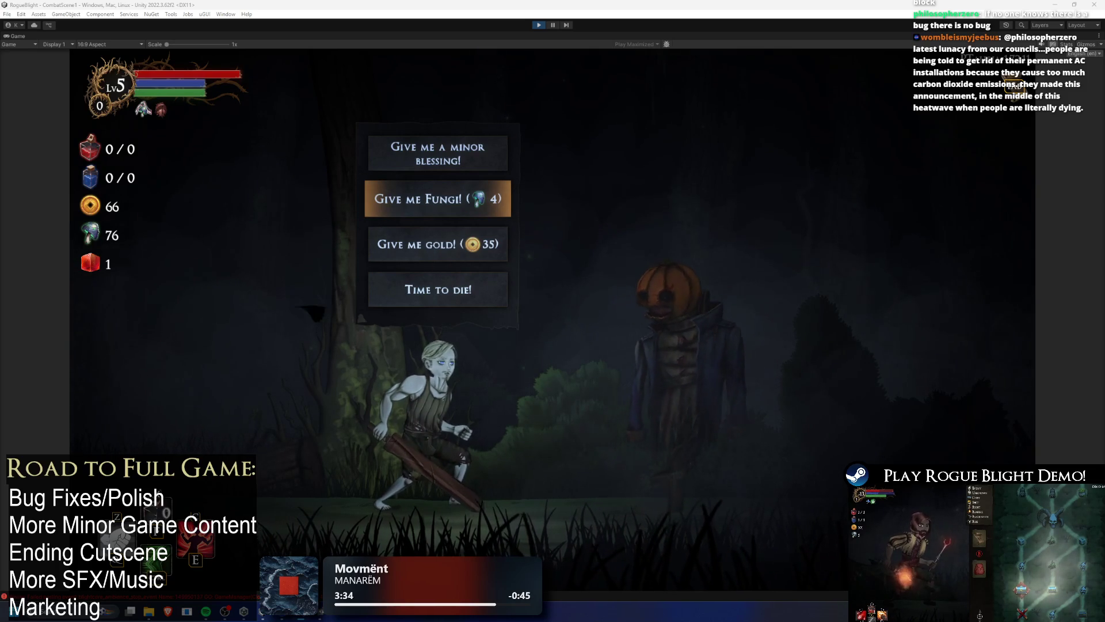
click(428, 213)
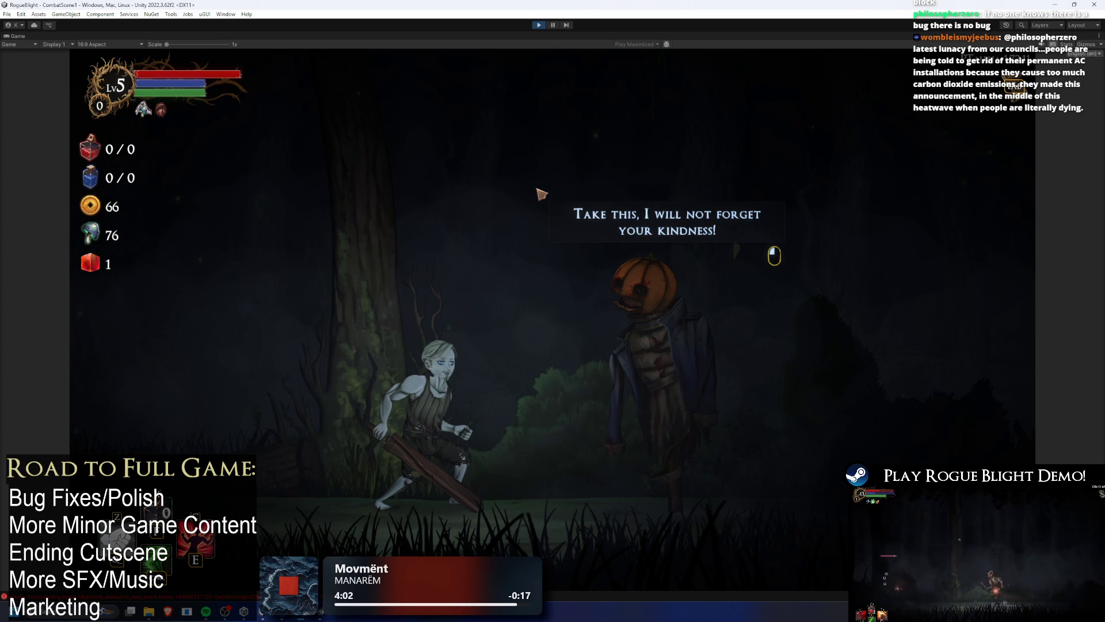
key(a)
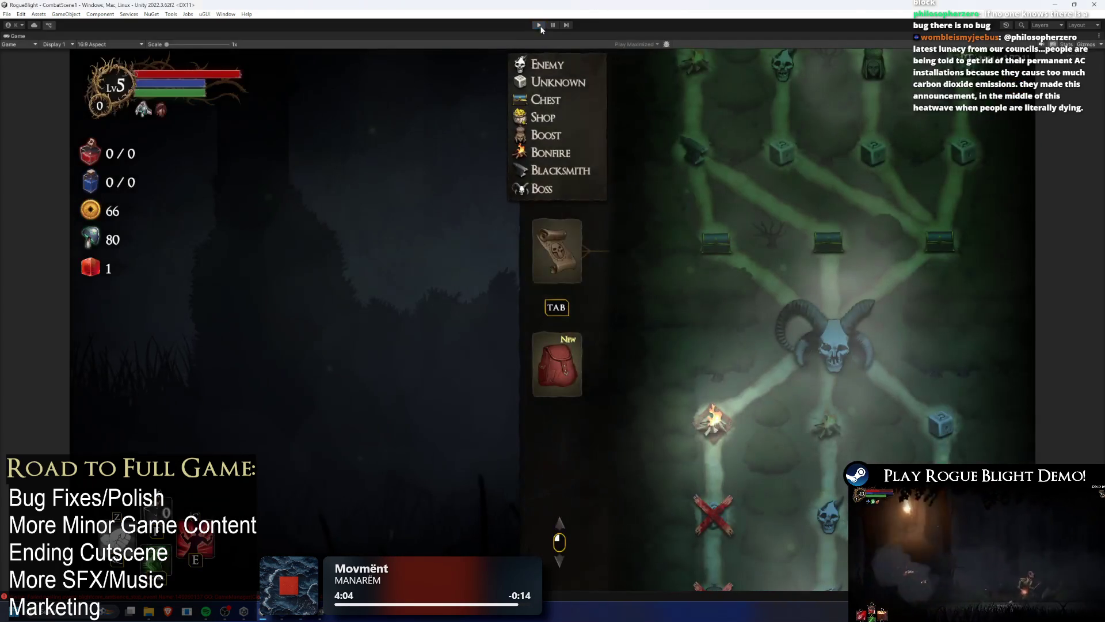
click(539, 25)
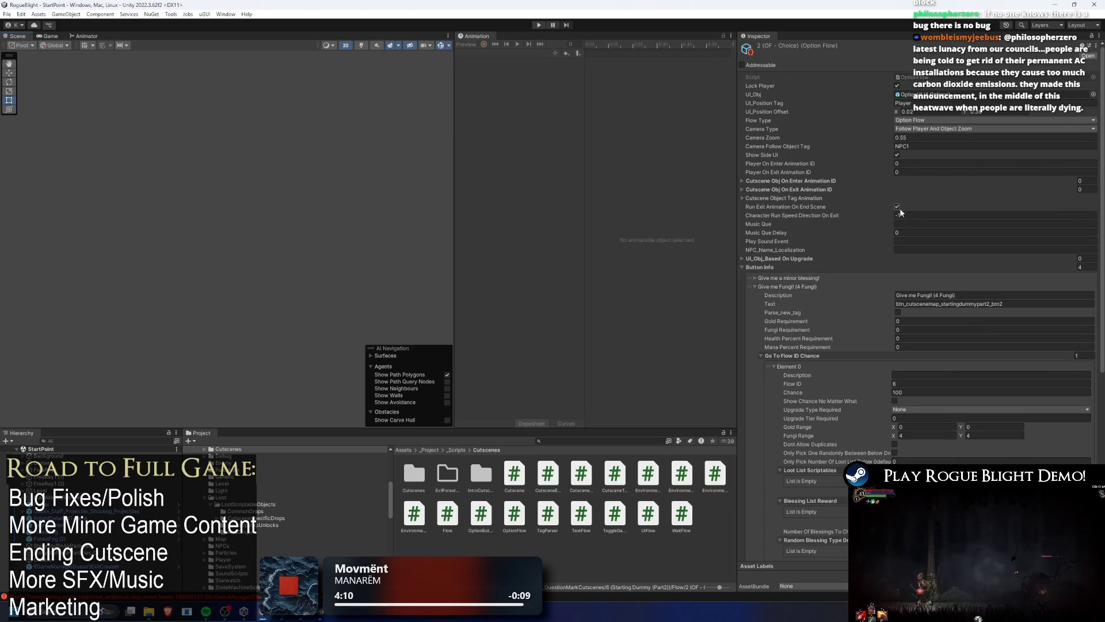
Scroll the Option Flow node's Inspector to review the Give me Fungi element settings.
scroll(937, 216, down, 10)
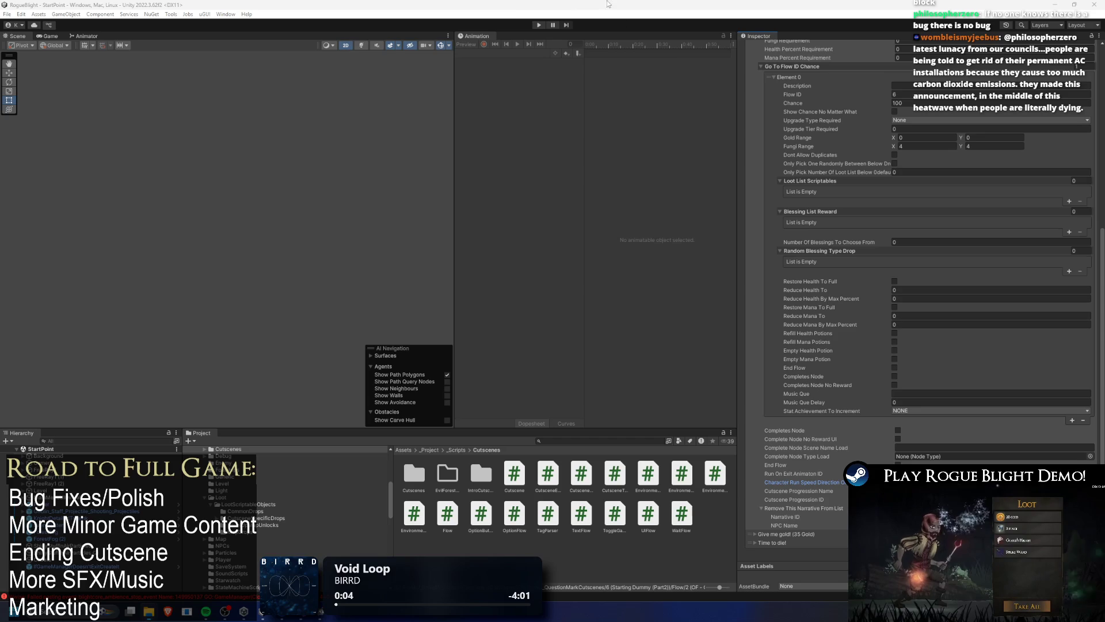
Relaunch the game, load the save slot, and choose a reward from the pumpkin NPC's choices.
click(538, 25)
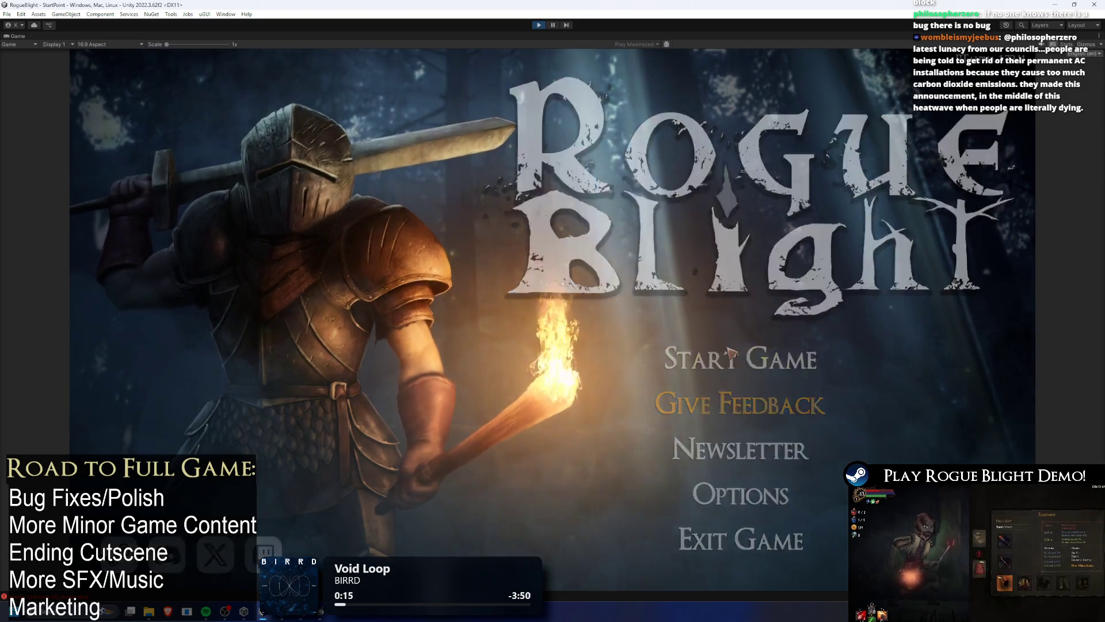
click(731, 354)
click(679, 333)
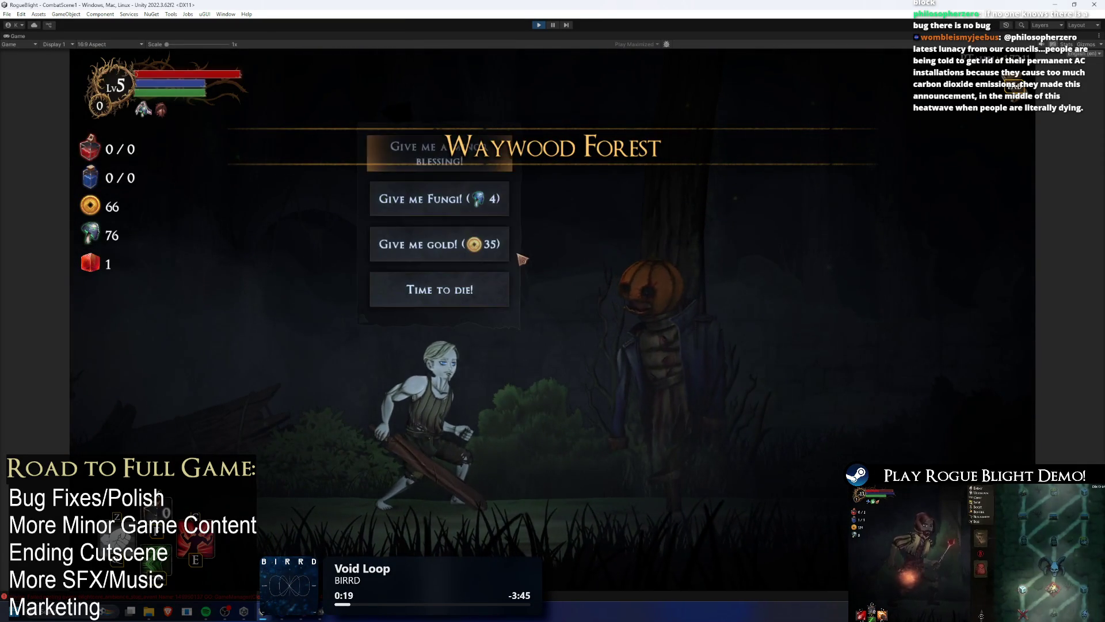
click(495, 202)
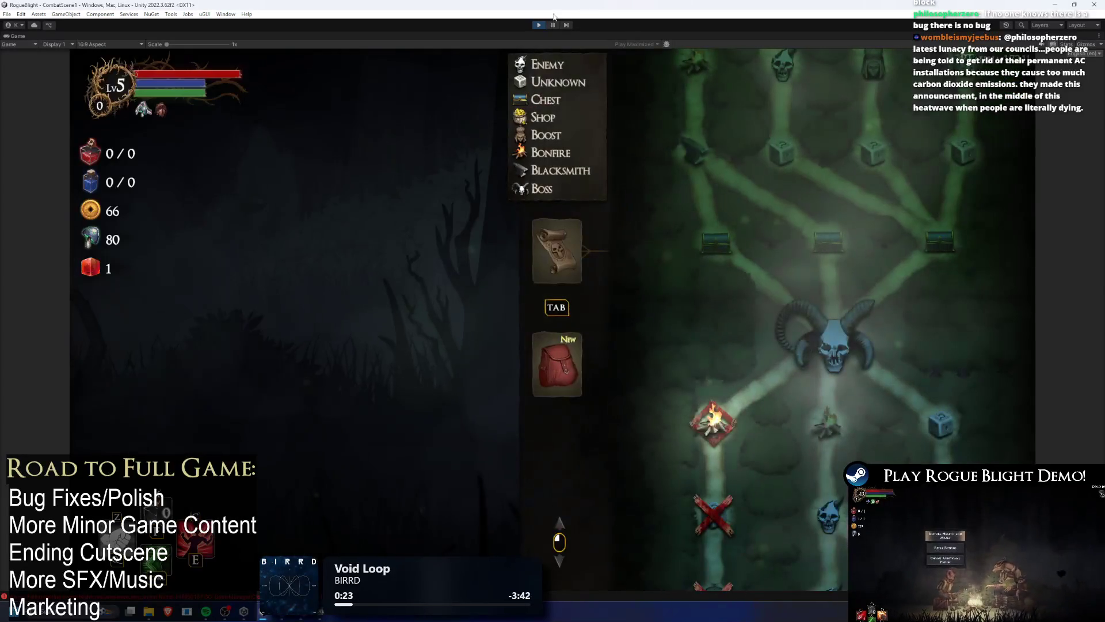
Stop the play test and set Character Run Speed Direction On Exit to -1.
click(539, 25)
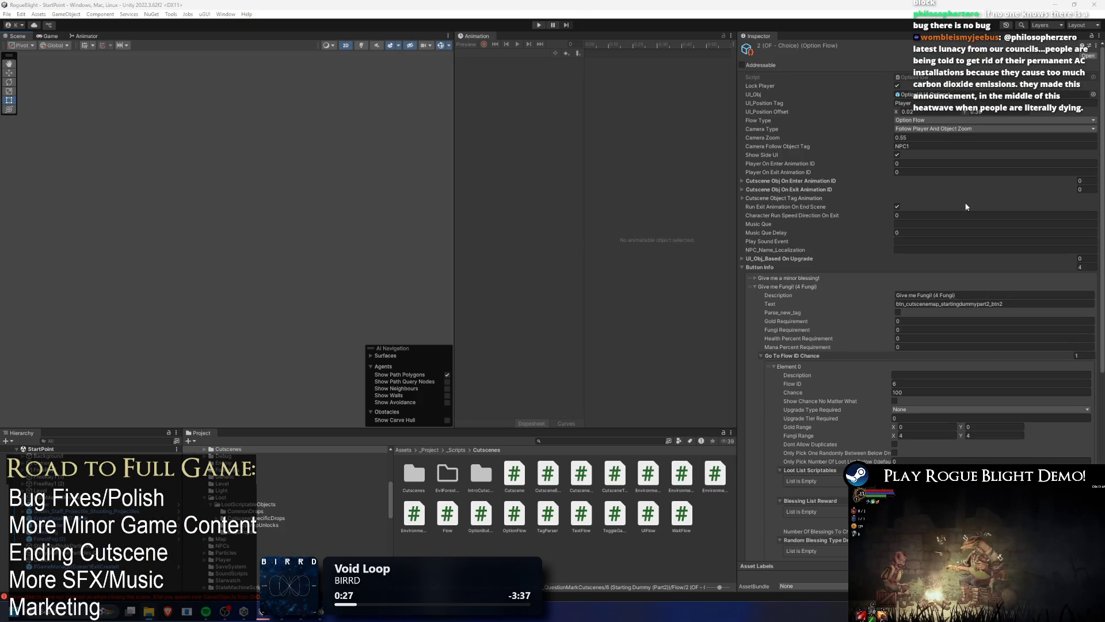
scroll(978, 211, down, 10)
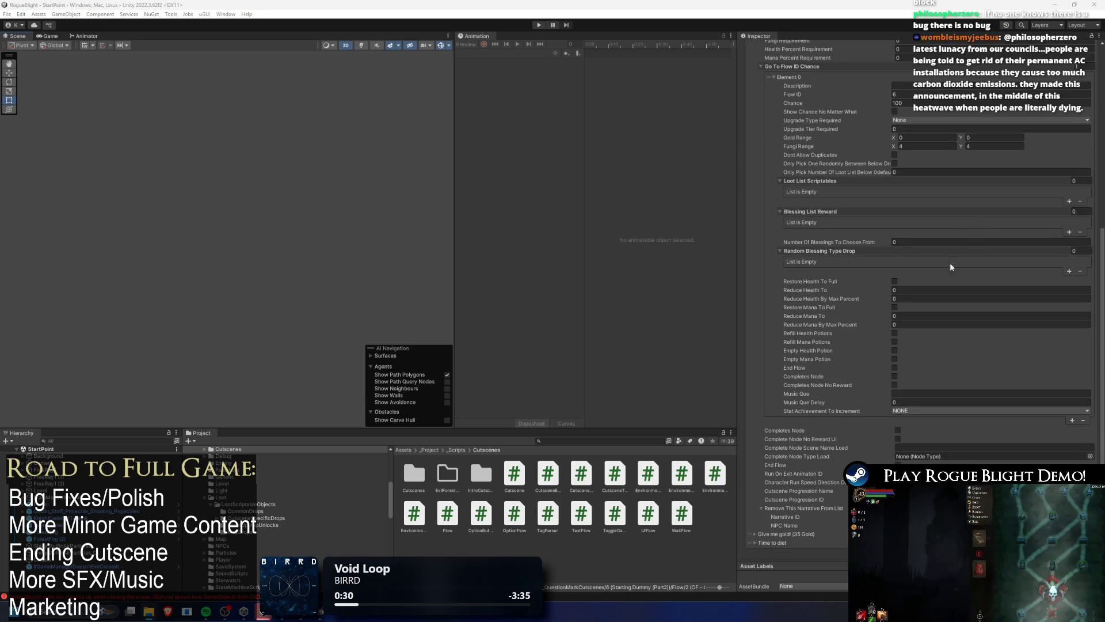
scroll(983, 213, up, 10)
click(904, 216)
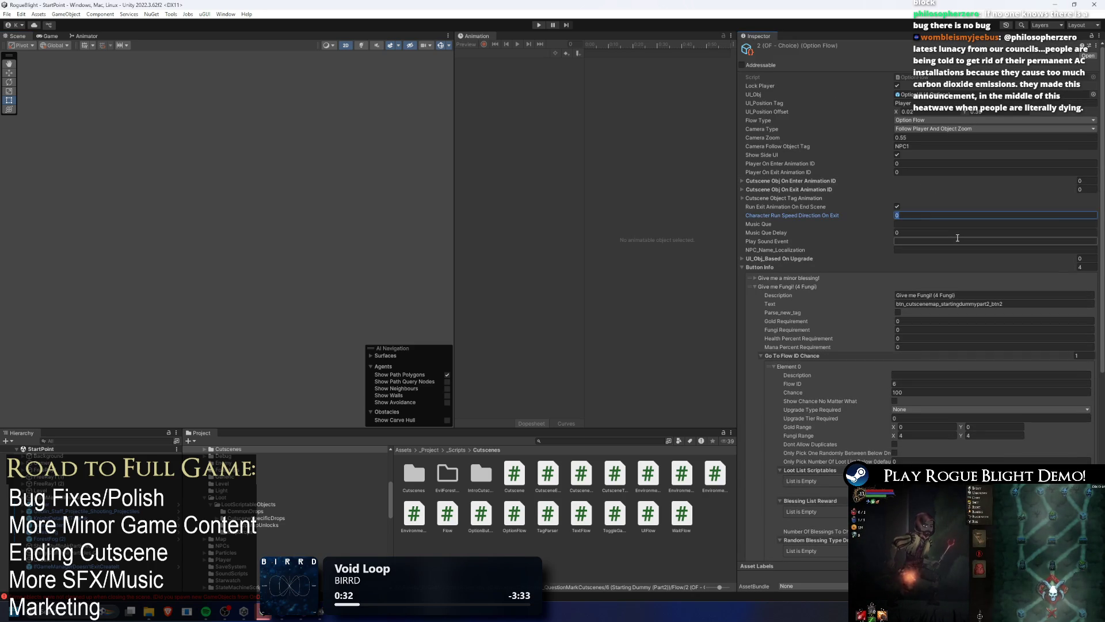
scroll(957, 237, down, 10)
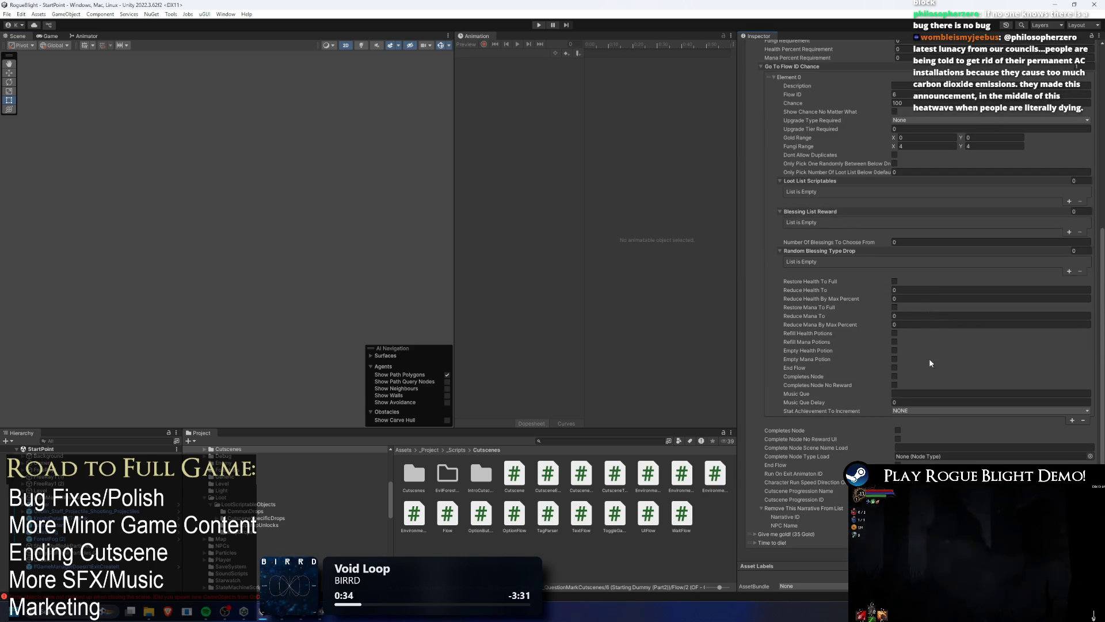
scroll(1035, 425, up, 5)
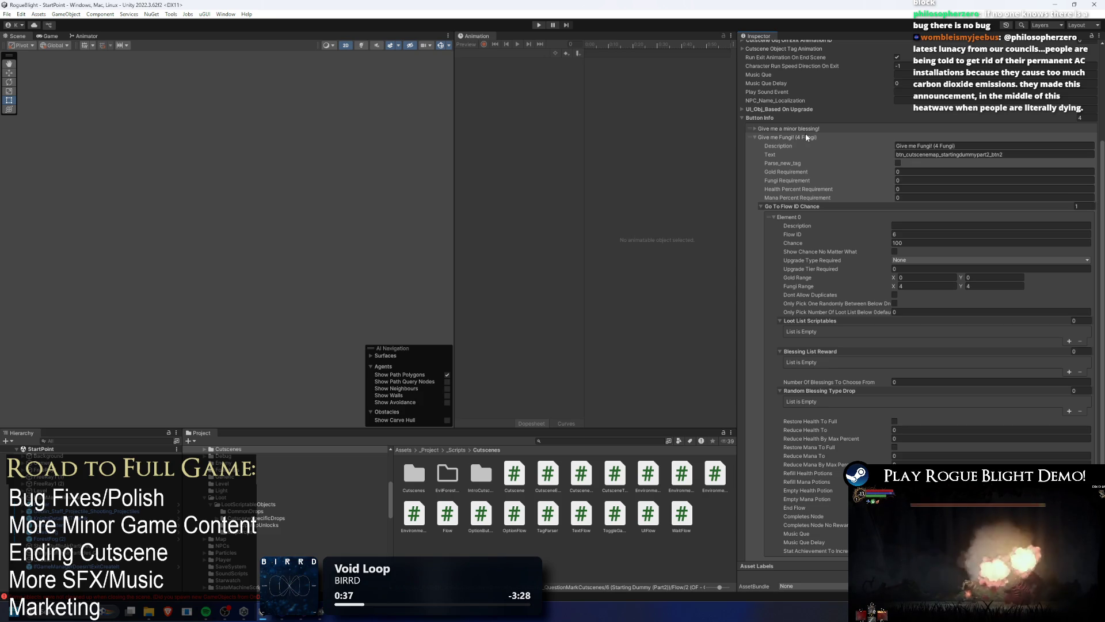
Review the Give me Fungi! and minor blessing answer entries, then search the Project for 'du'.
click(808, 138)
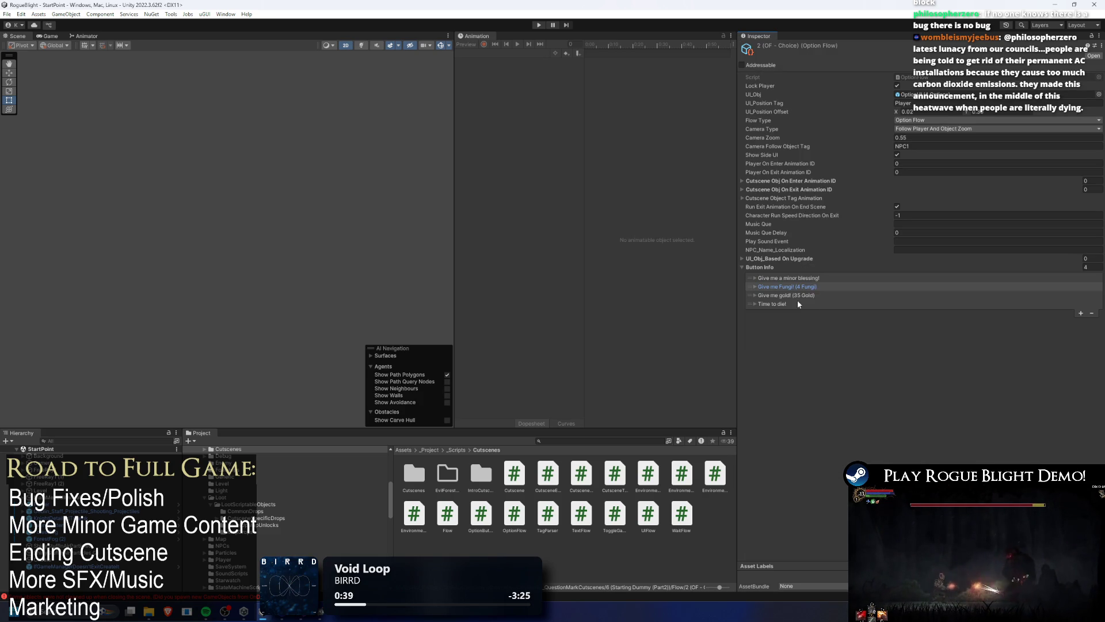
click(801, 279)
click(801, 280)
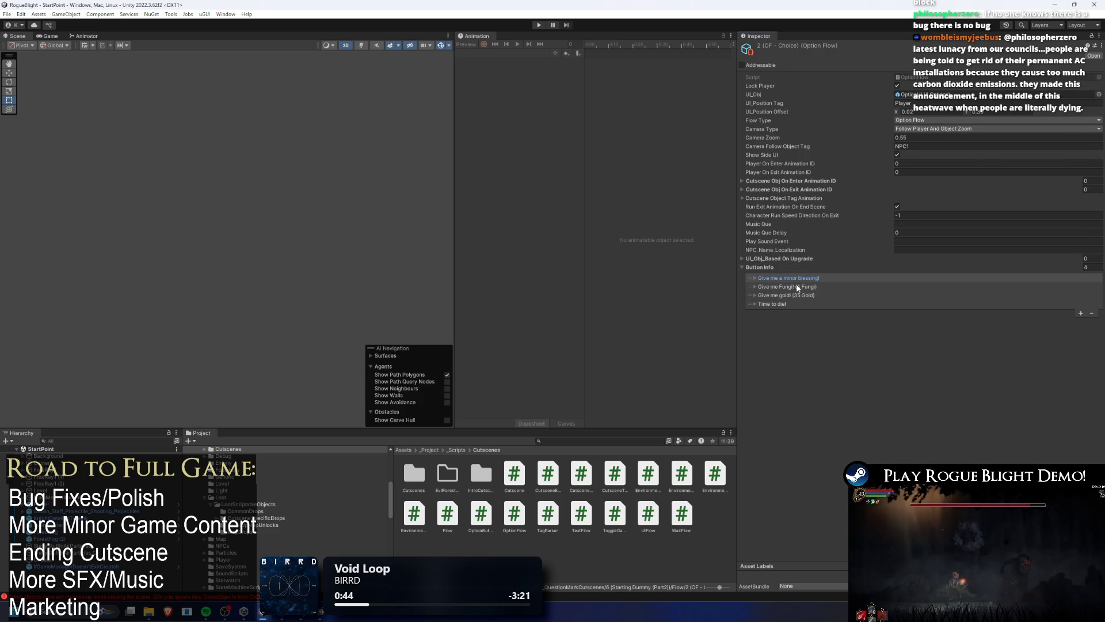
click(800, 287)
click(808, 287)
click(578, 441)
text(dummy)
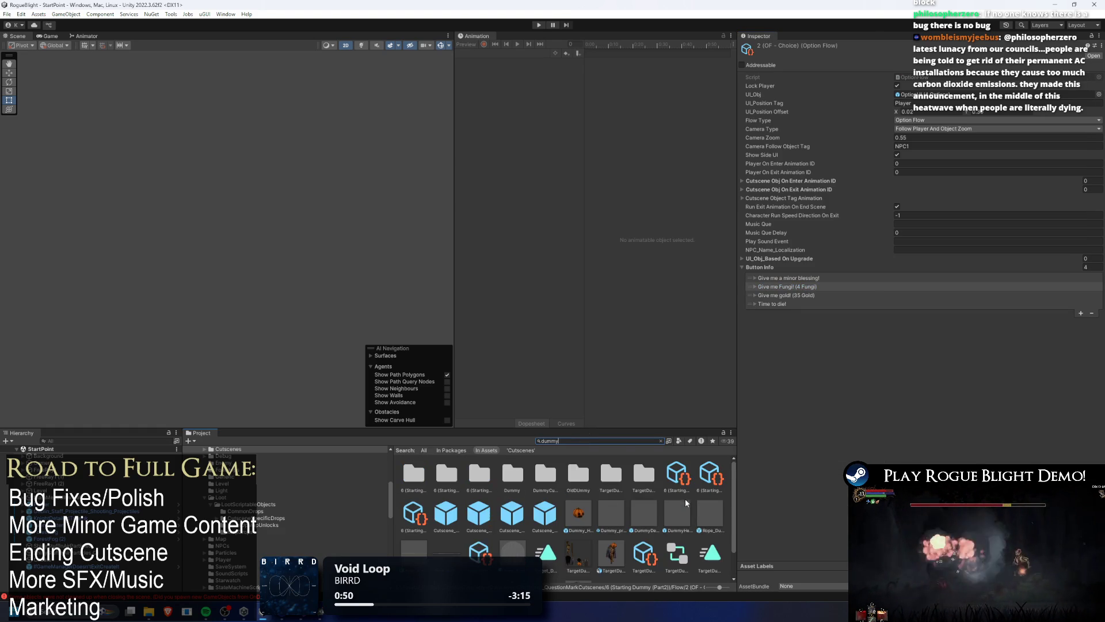
Untick Run Exit Animation On End Scene on Starting Dummy part 2's 'Take this!' flow and save.
click(674, 479)
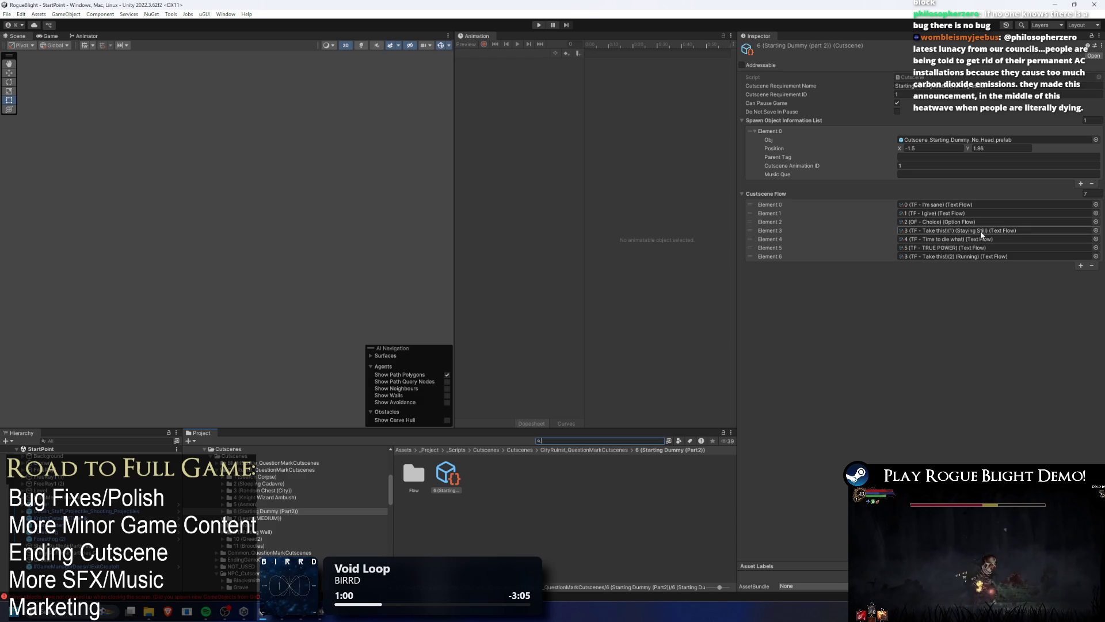
click(968, 257)
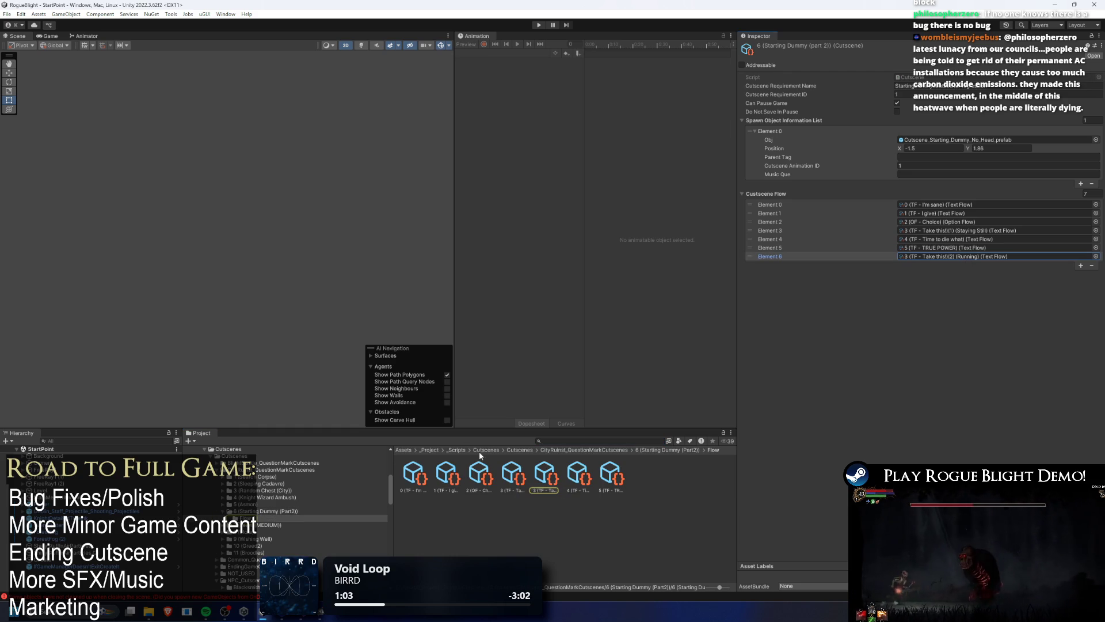
click(536, 480)
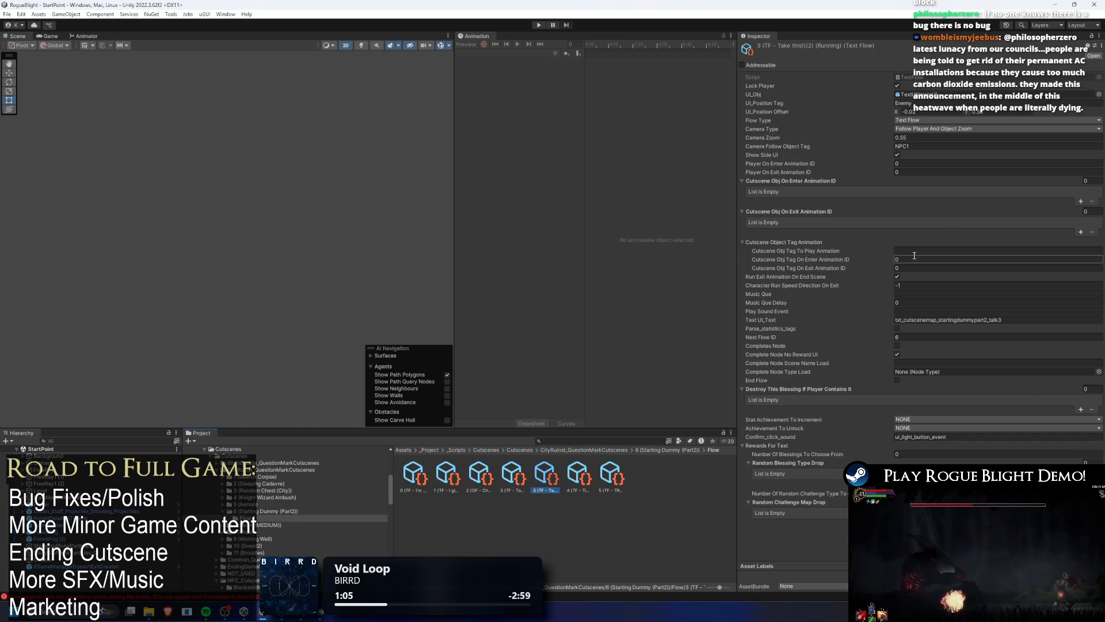
click(988, 284)
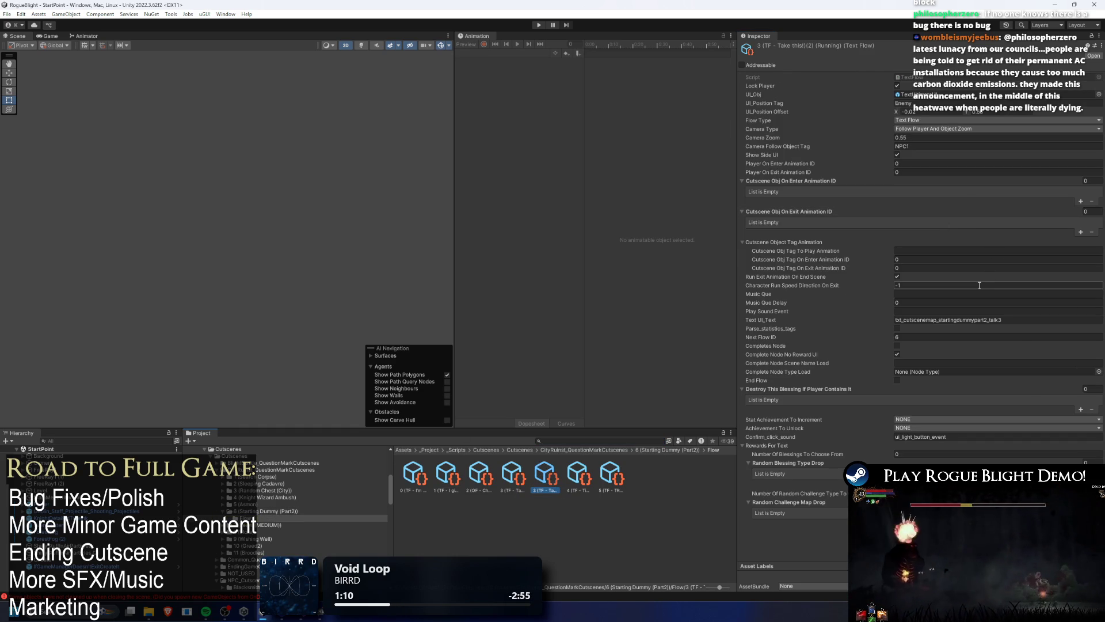
click(907, 278)
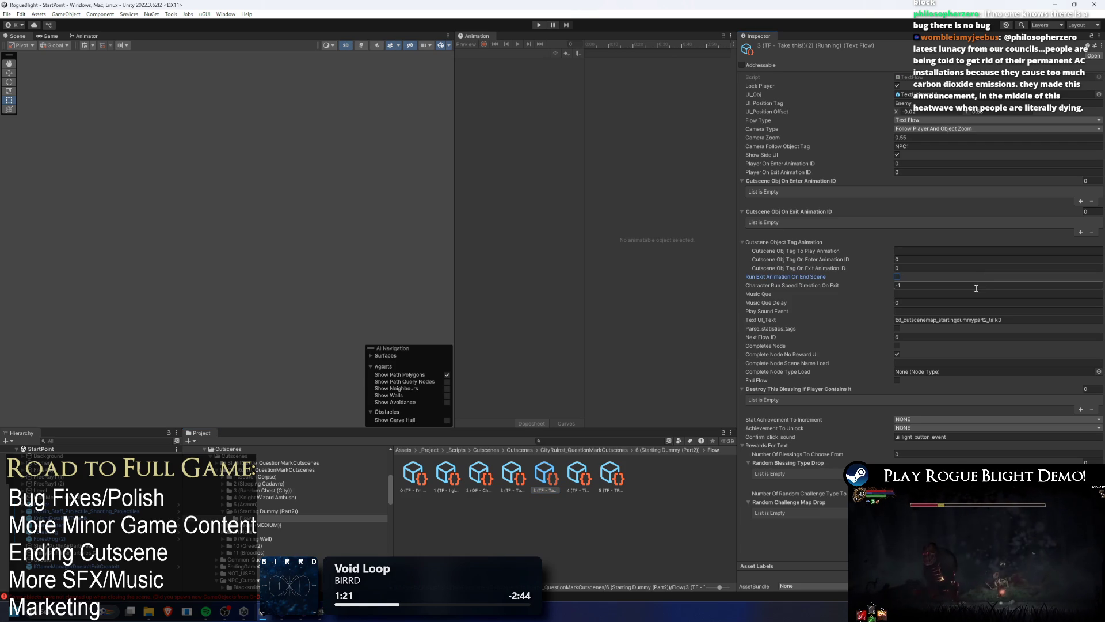
key(ctrl+s)
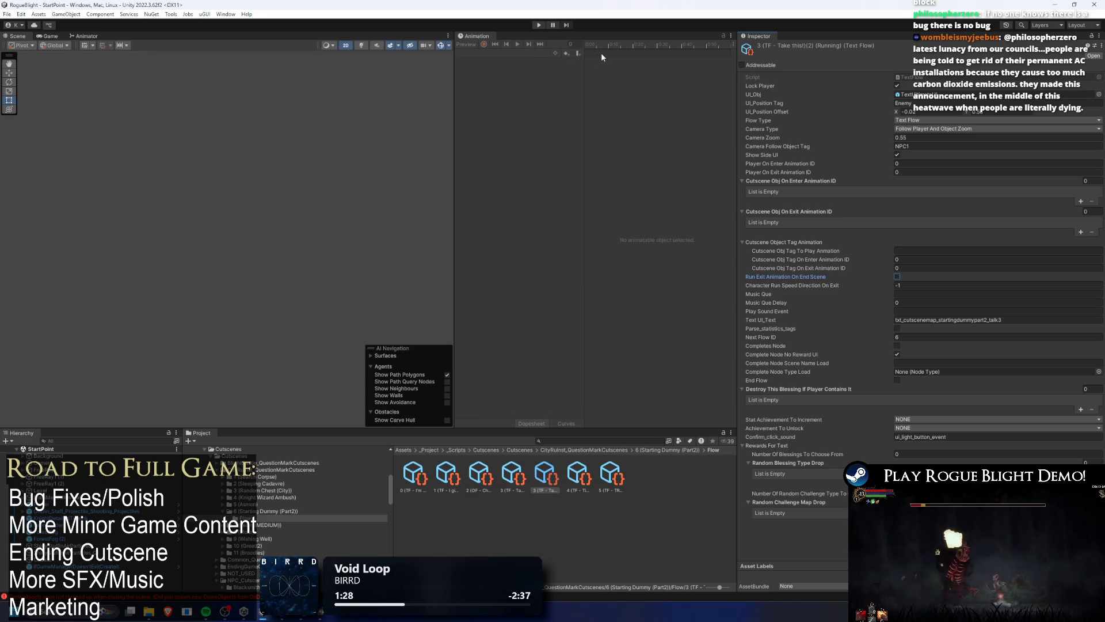
click(539, 25)
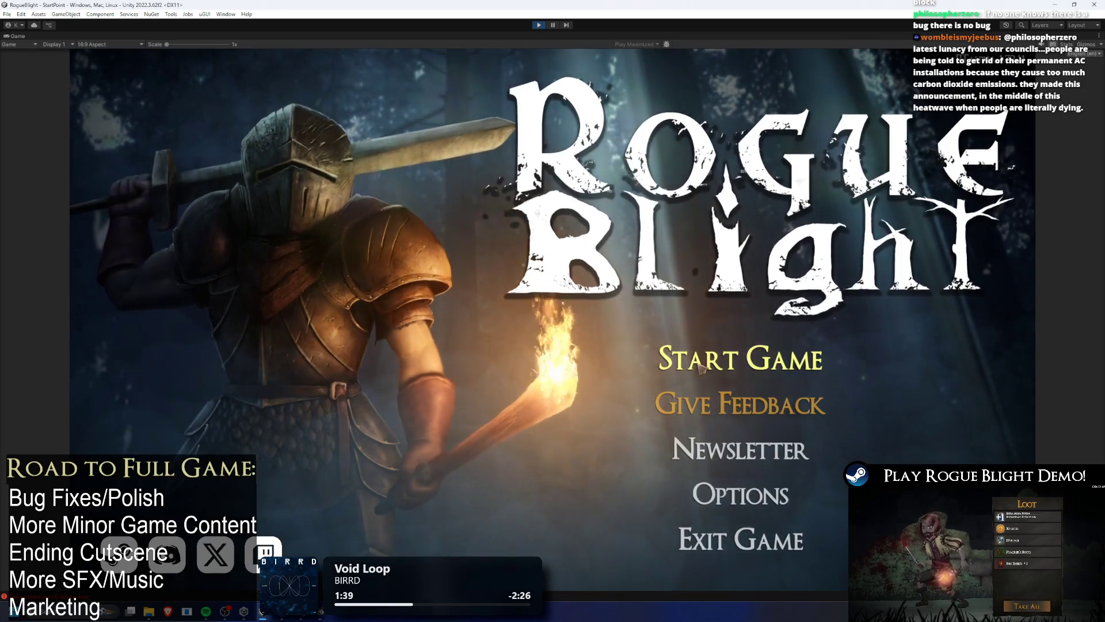
Play from Start Game and the save slot through a pumpkin choice, then stop playing.
click(741, 355)
click(749, 311)
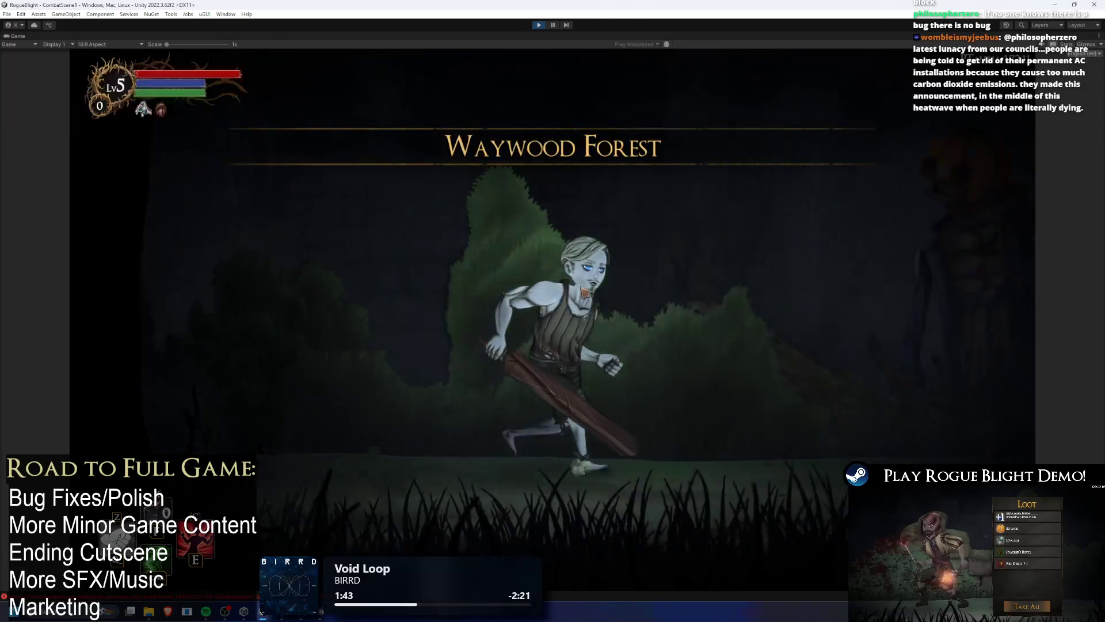
click(426, 197)
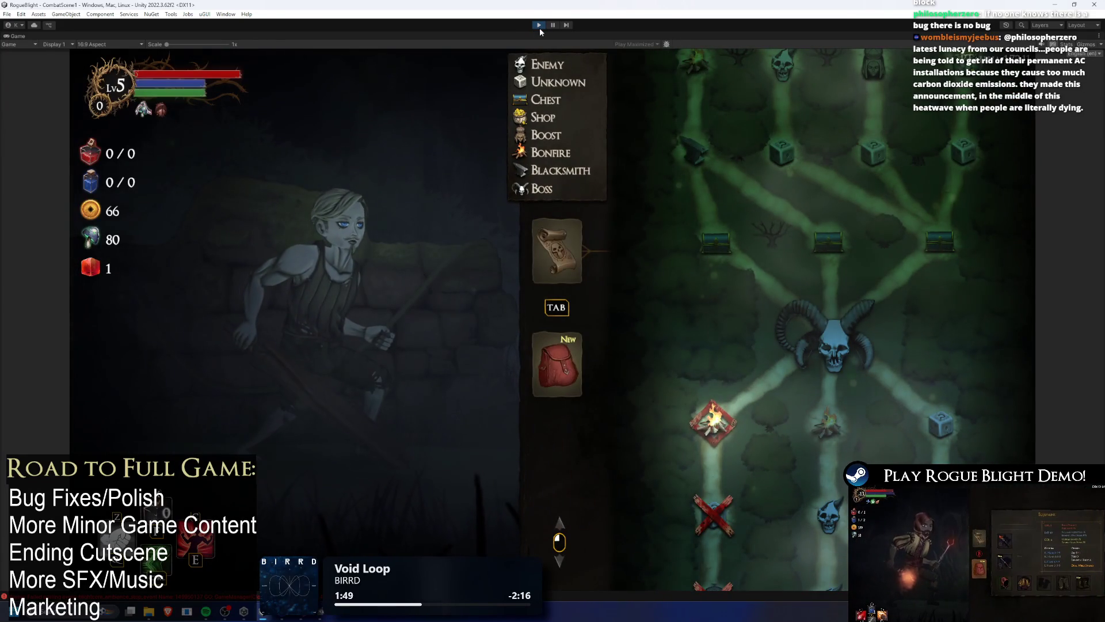
click(539, 27)
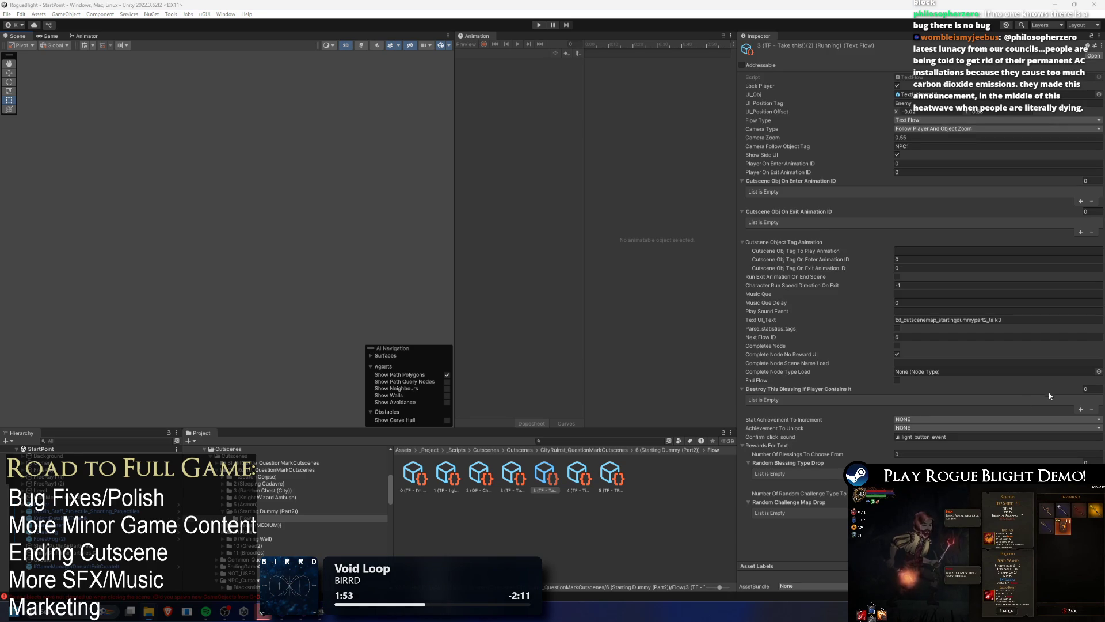
Re-enable Run Exit Animation On End Scene, confirm exit direction -1, and ping the TextFlow script.
click(902, 278)
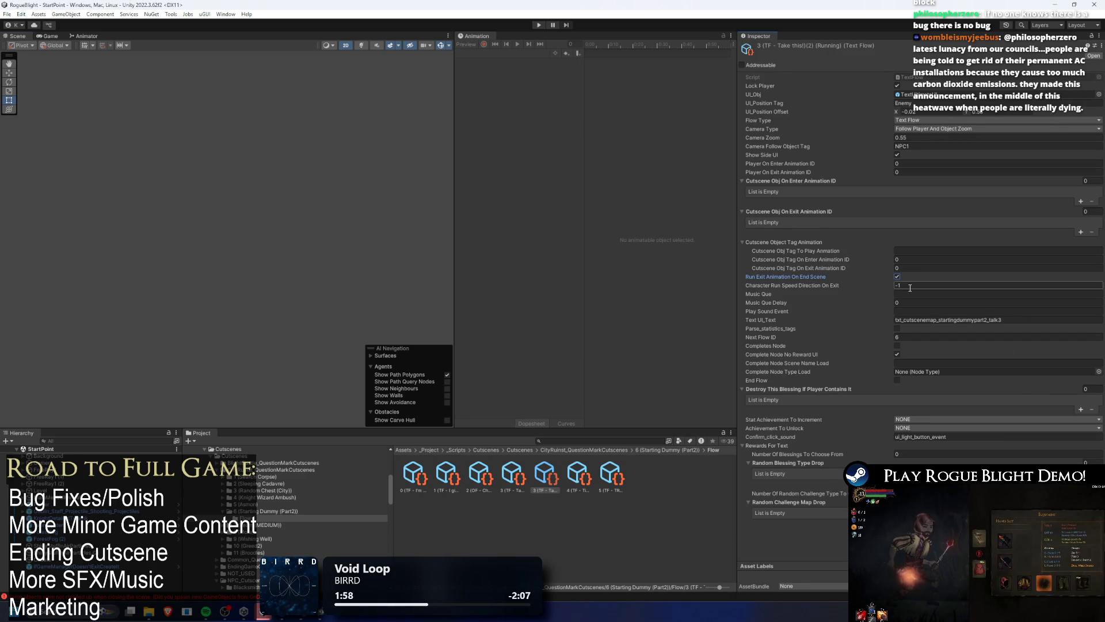
click(916, 286)
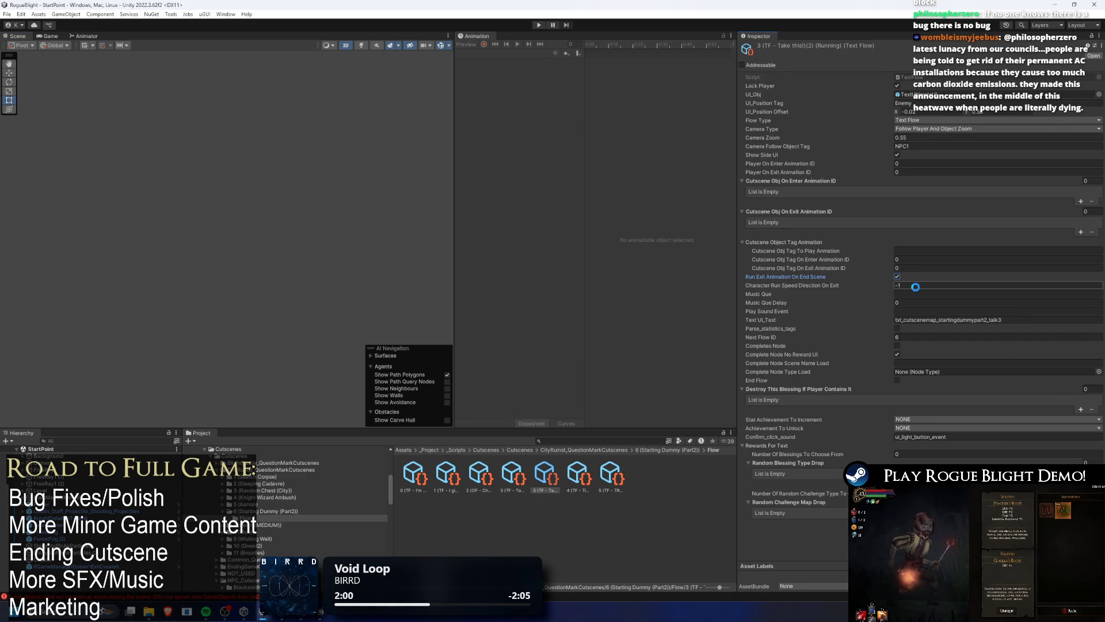
key(Return)
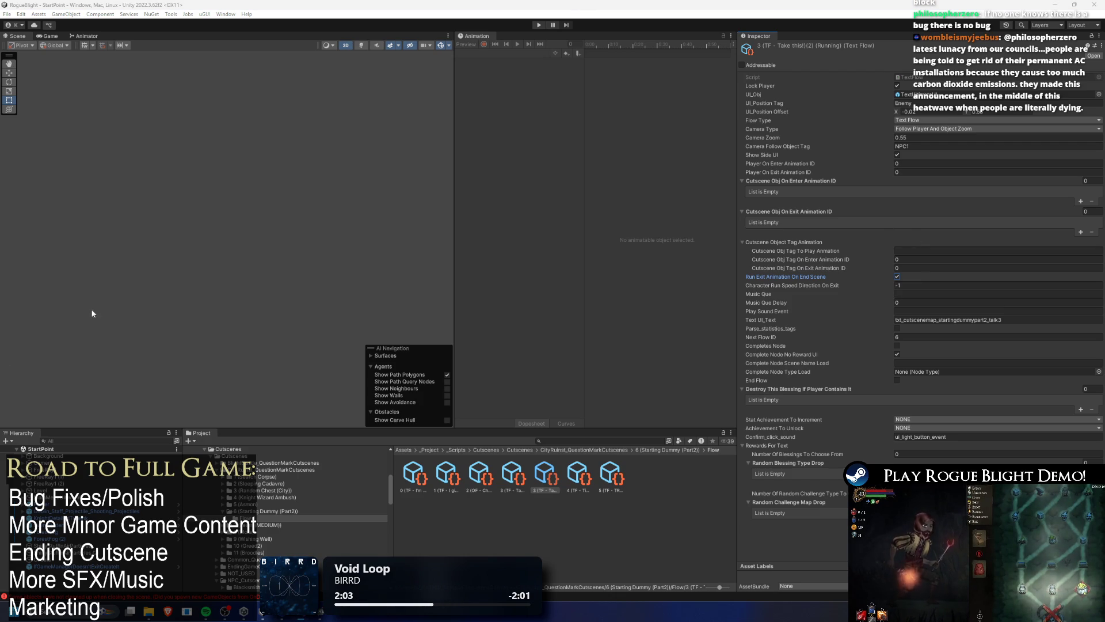
click(935, 77)
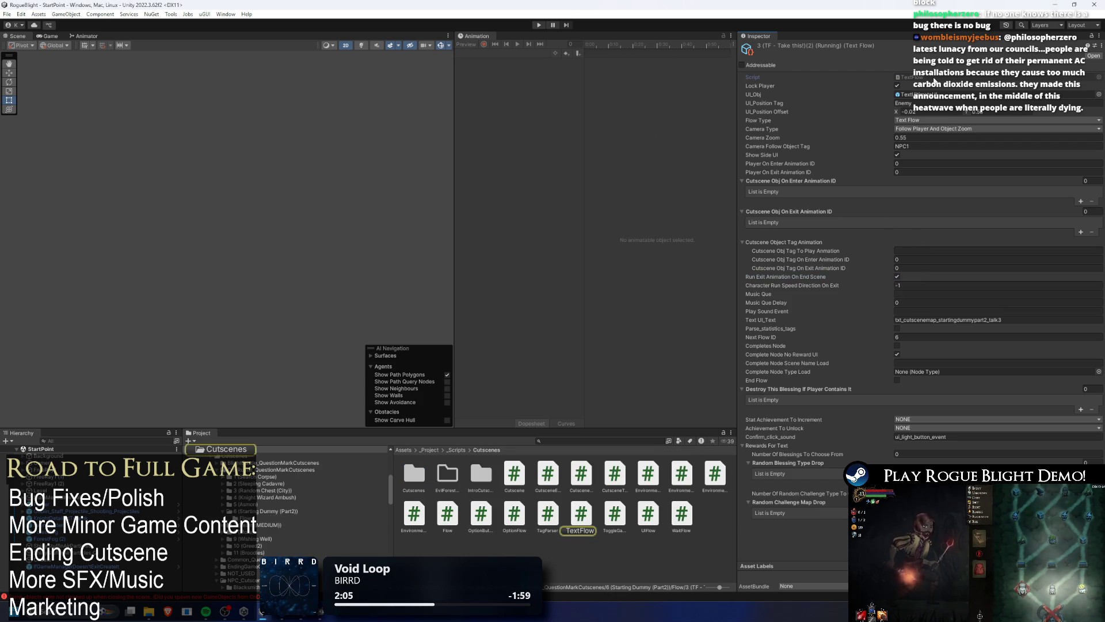
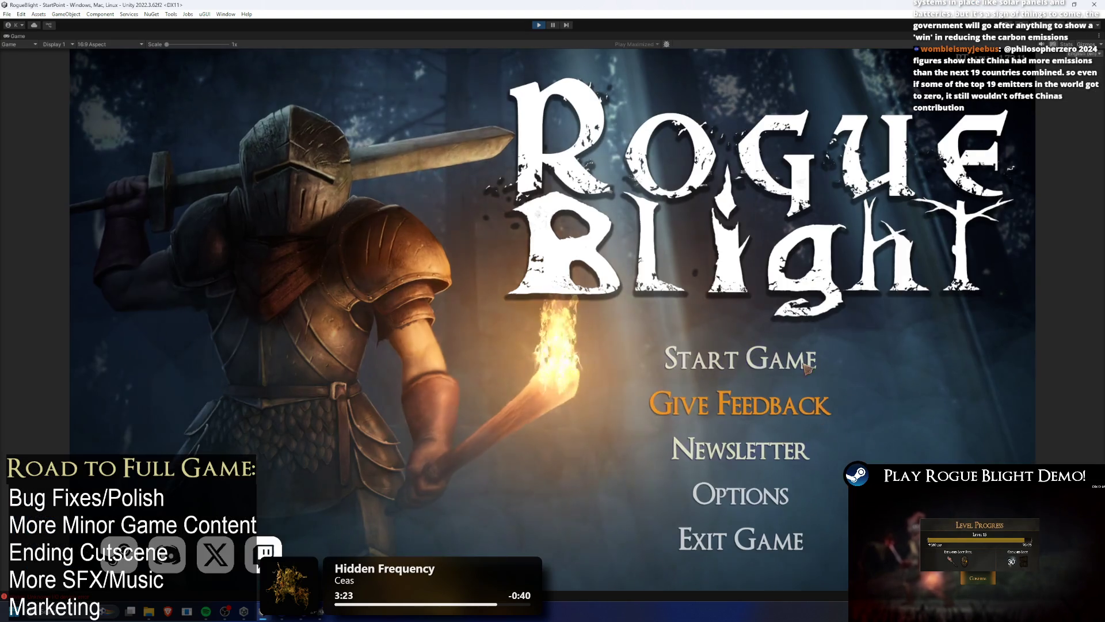
Start a game from the title menu into a save slot and advance the pumpkin NPC's dialogue.
click(742, 359)
click(785, 307)
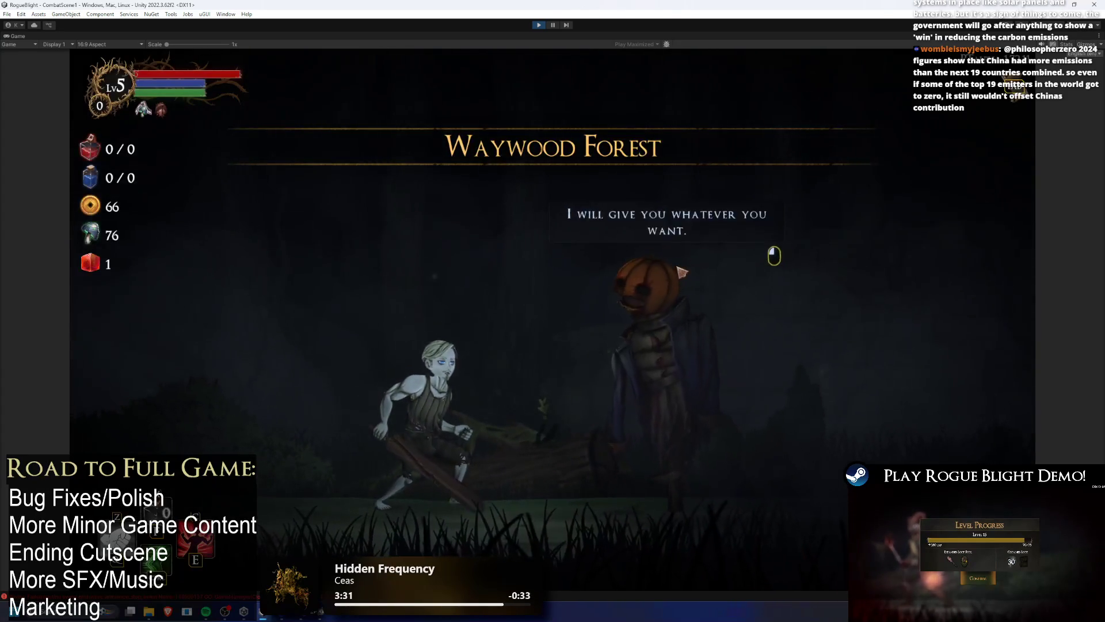
key(Return)
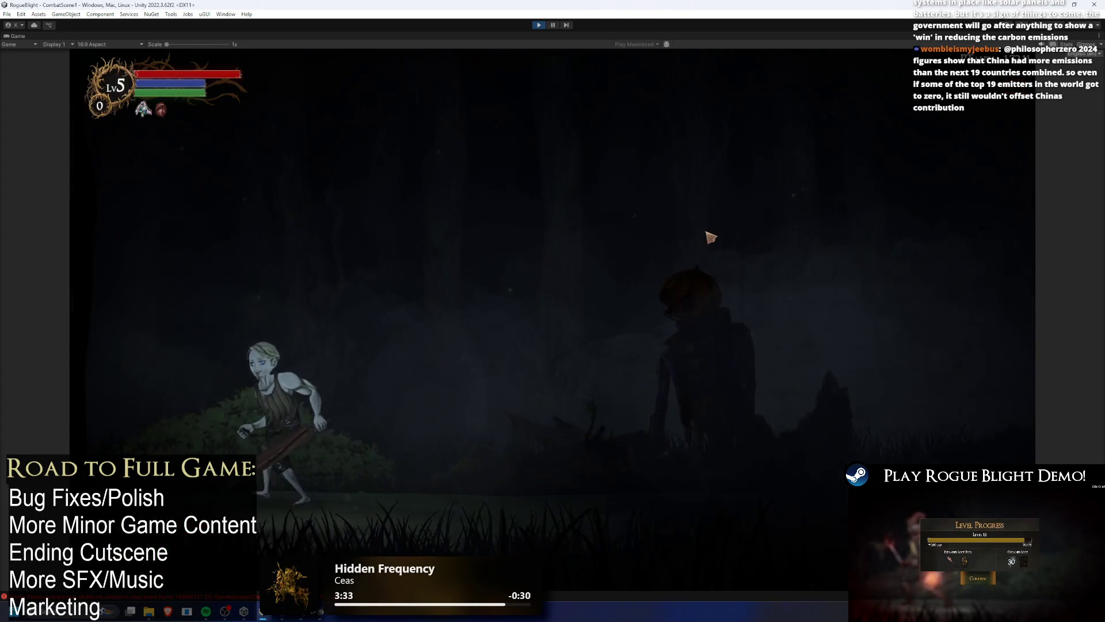
Open the level map, then stop and restart play mode.
key(Tab)
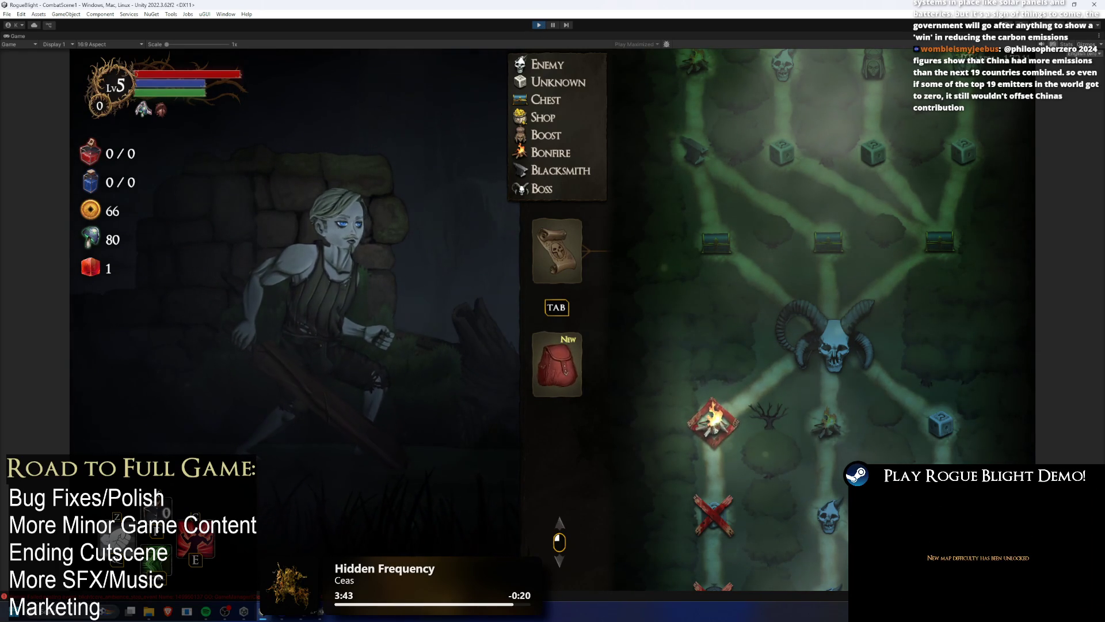
click(540, 24)
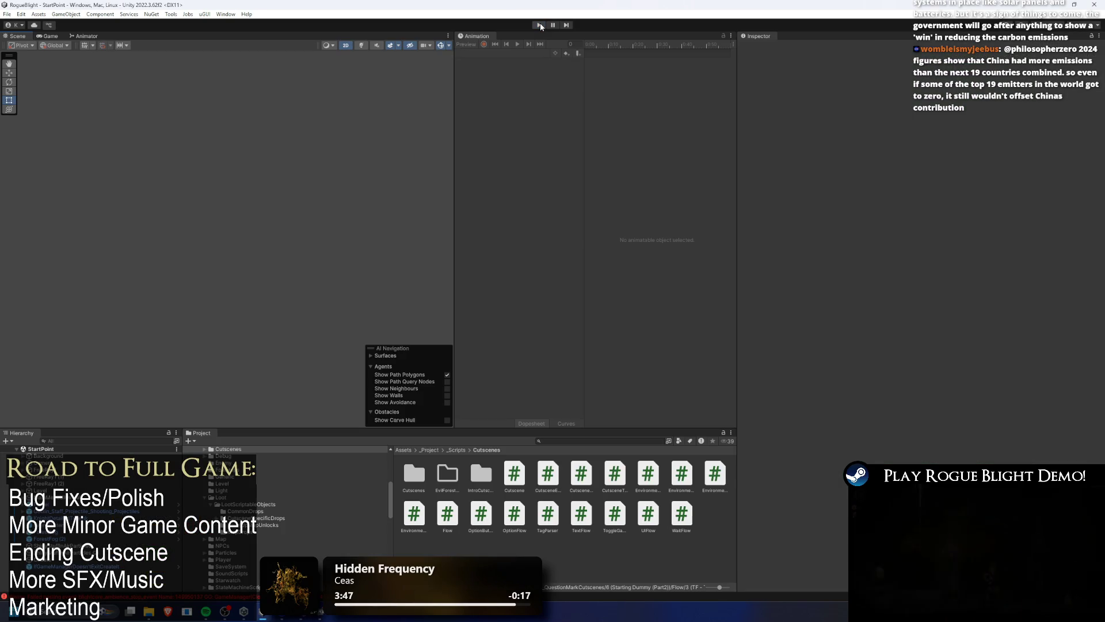
click(540, 25)
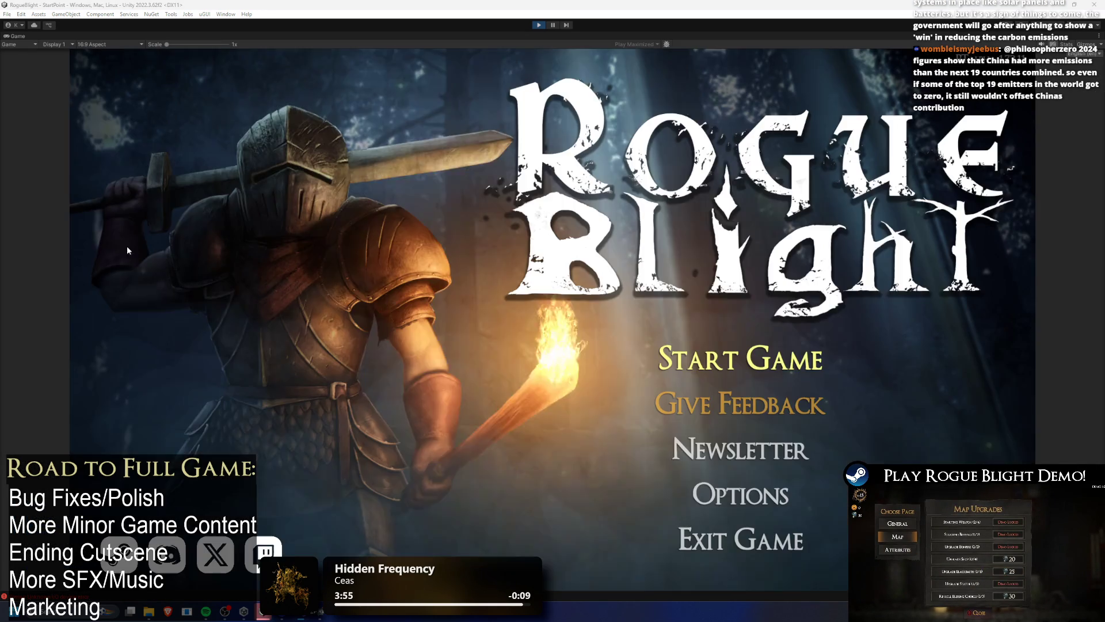
Choose Start Game on the Rogue Blight title menu to reach the Select Save Slot screen.
click(741, 358)
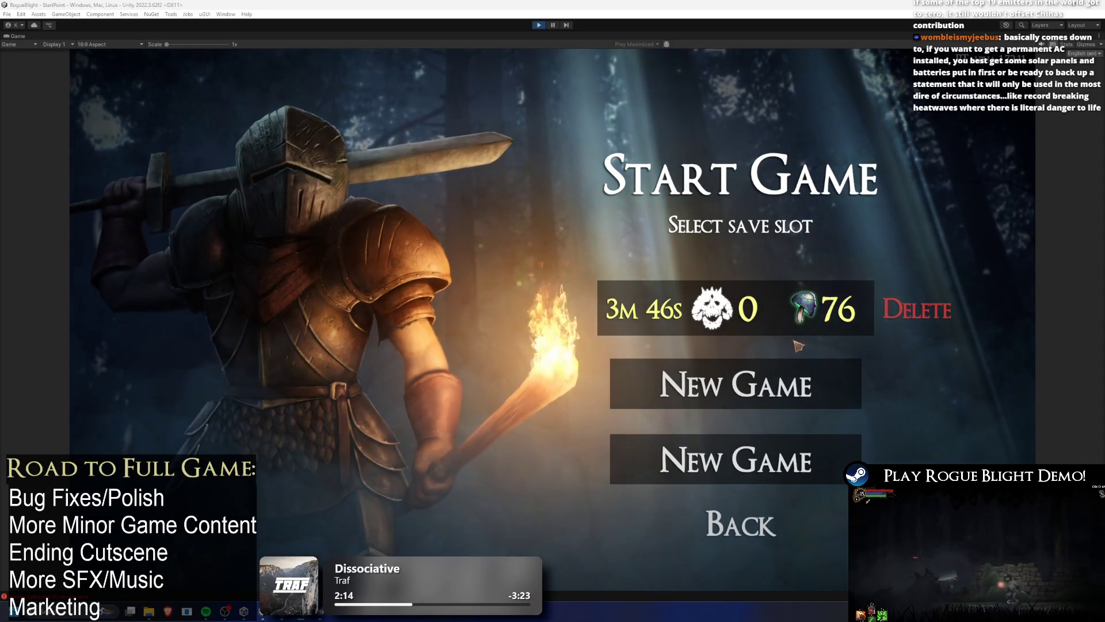
Load the 3m 46s save and advance the pumpkin NPC's line to its reward choices.
click(804, 317)
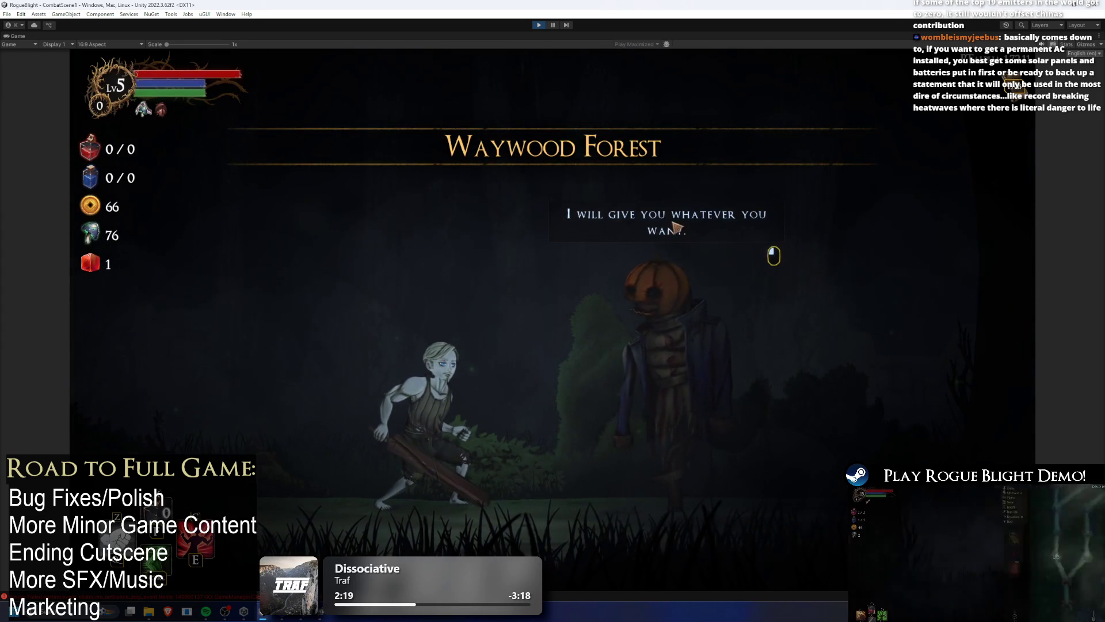
click(673, 226)
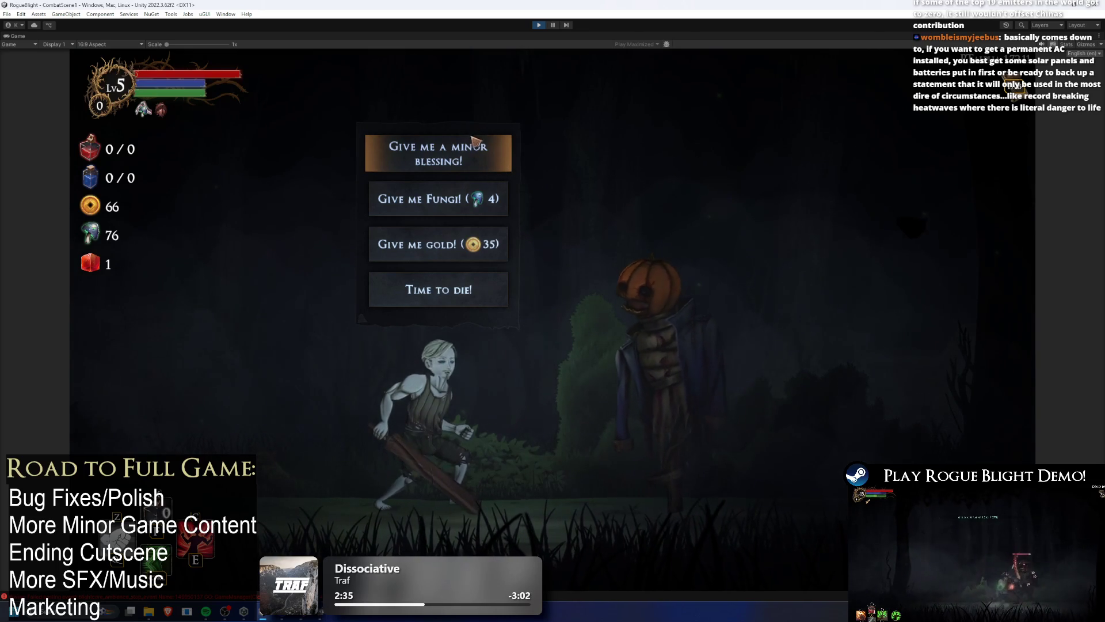
Choose "Give me Fungi!" and dismiss the NPC's "Take this" message.
click(460, 198)
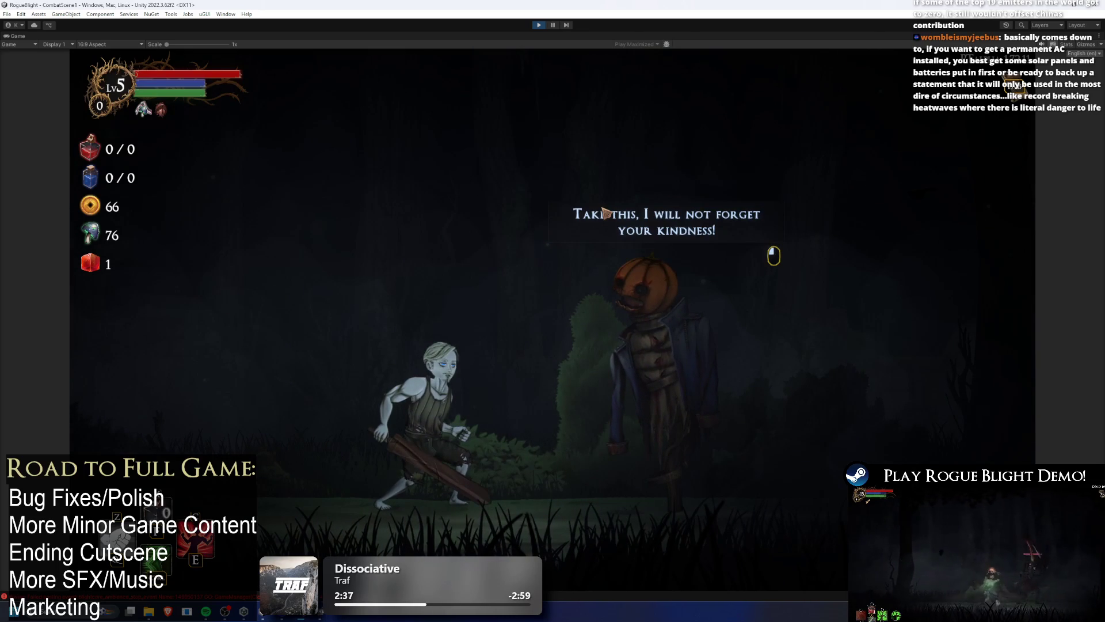
click(834, 353)
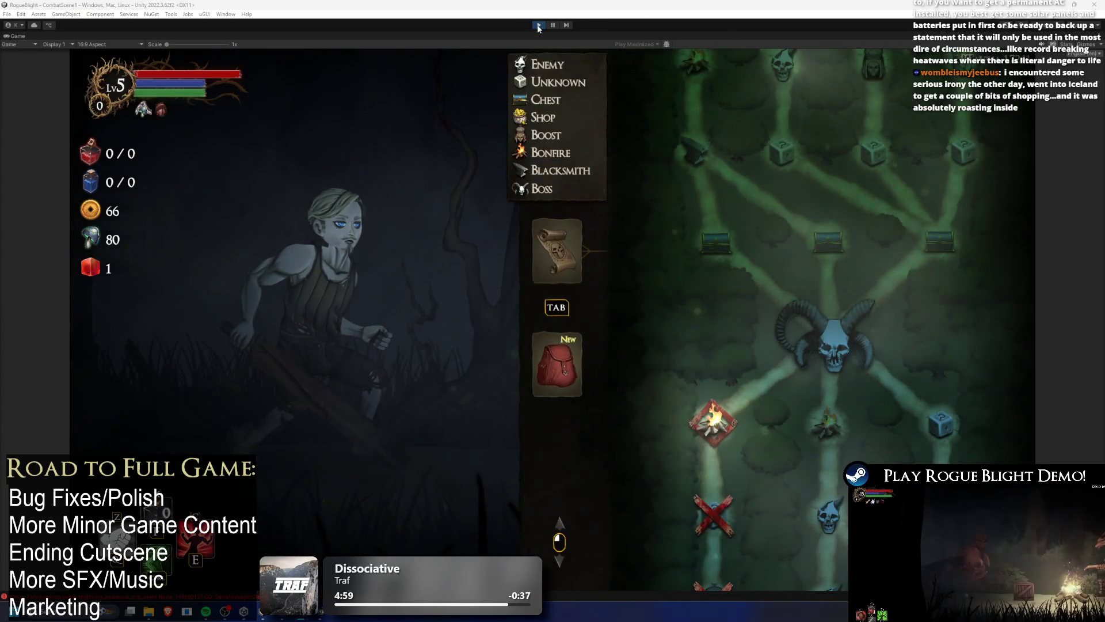
Stop play mode, restart it after the domain reload, and run the game again.
click(539, 25)
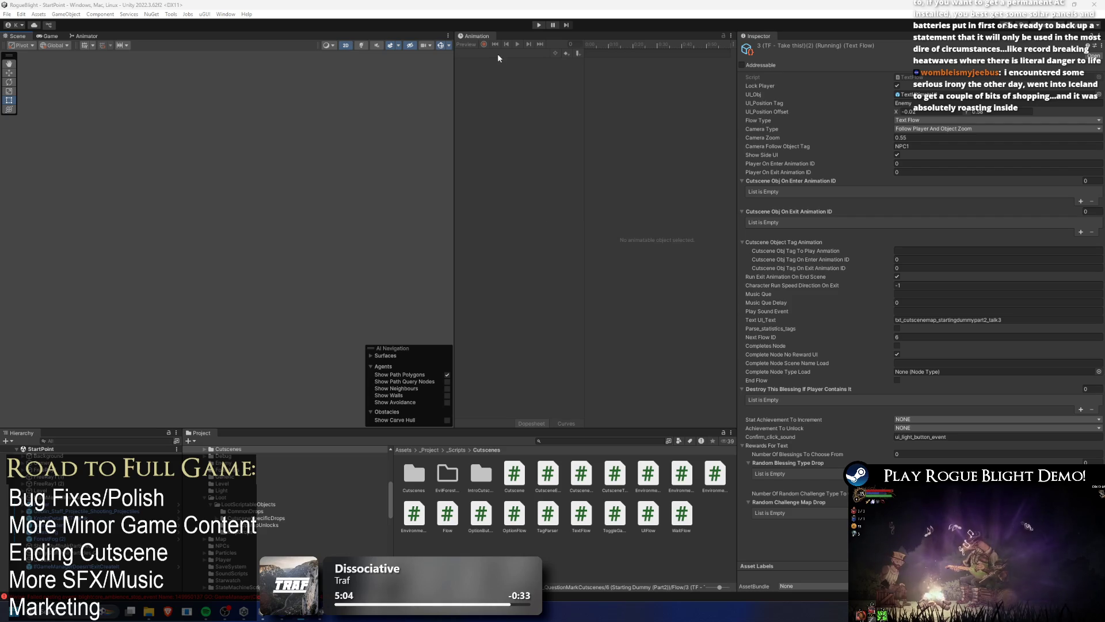
click(540, 26)
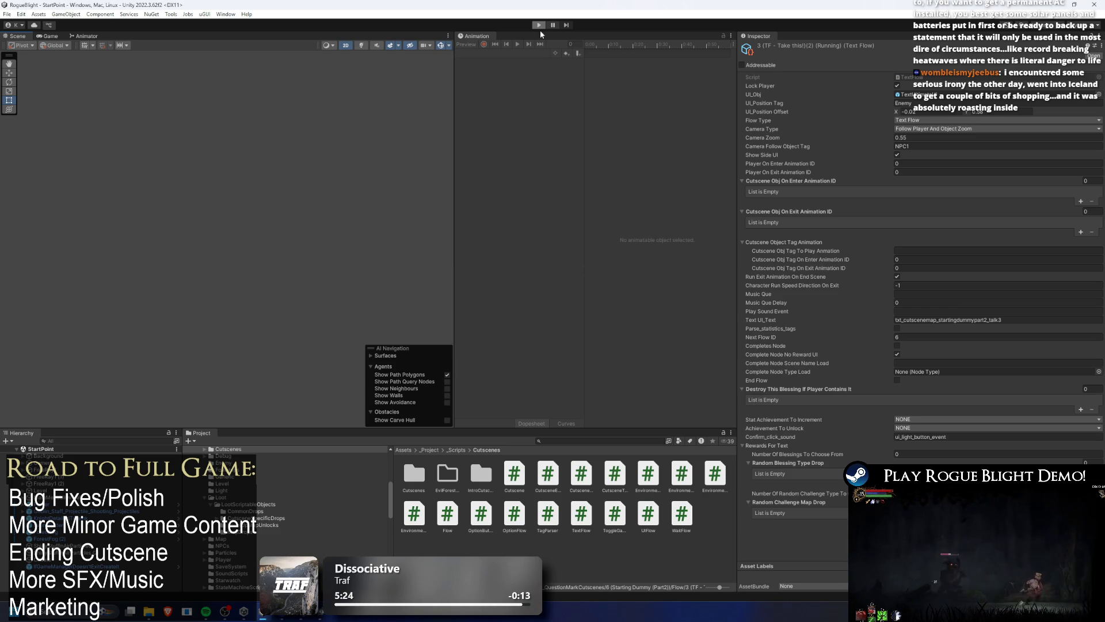
click(540, 26)
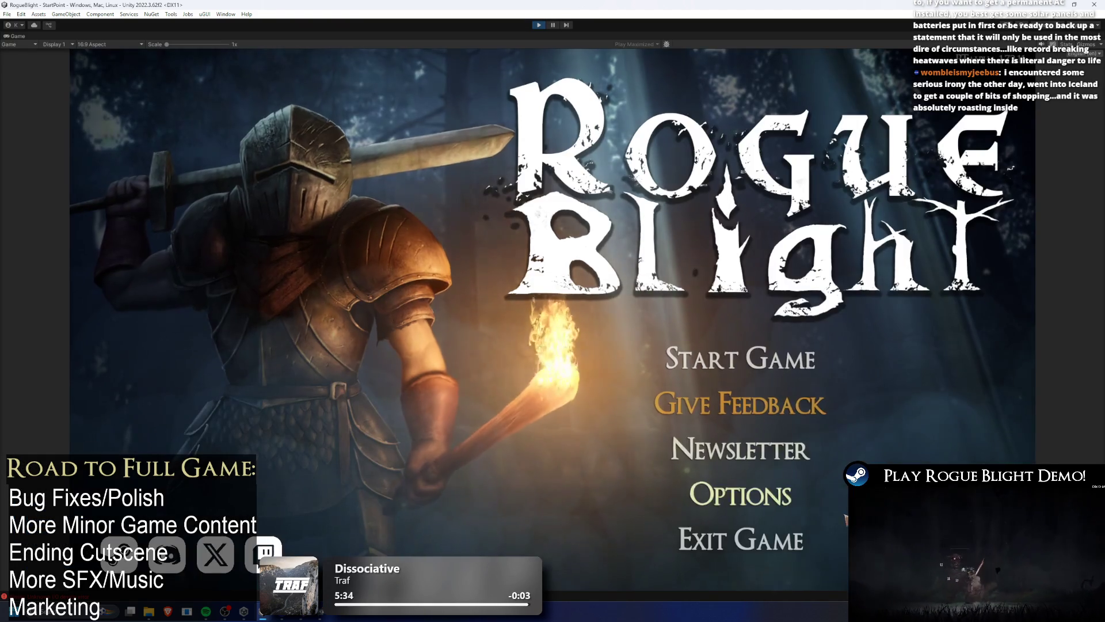
Start Game from the title menu, load the existing save slot, then stop play mode.
click(740, 359)
click(759, 322)
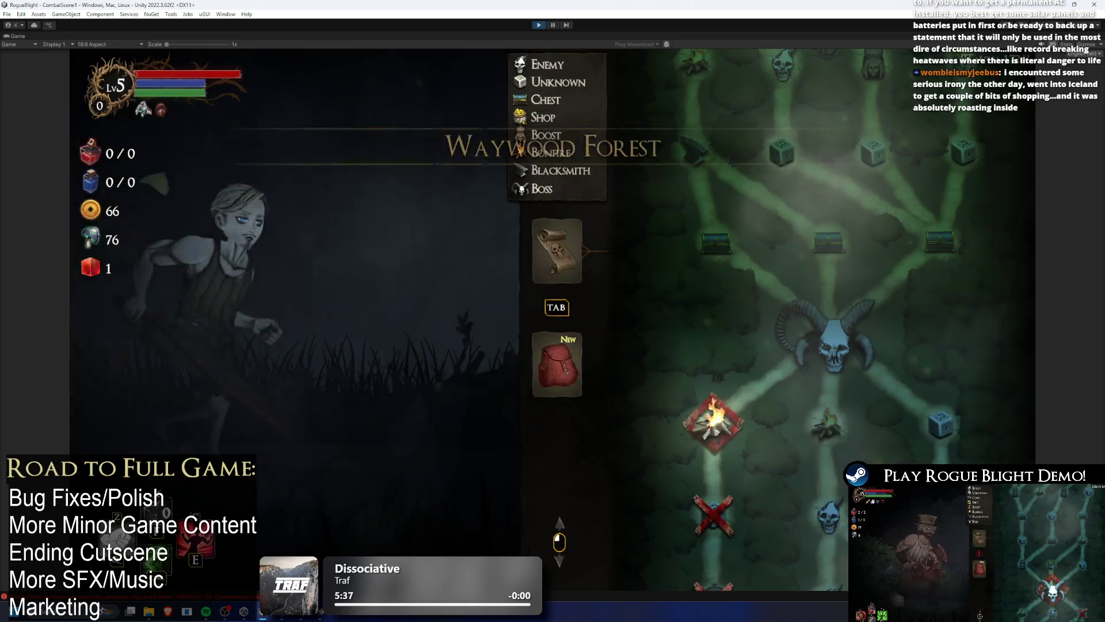
click(539, 26)
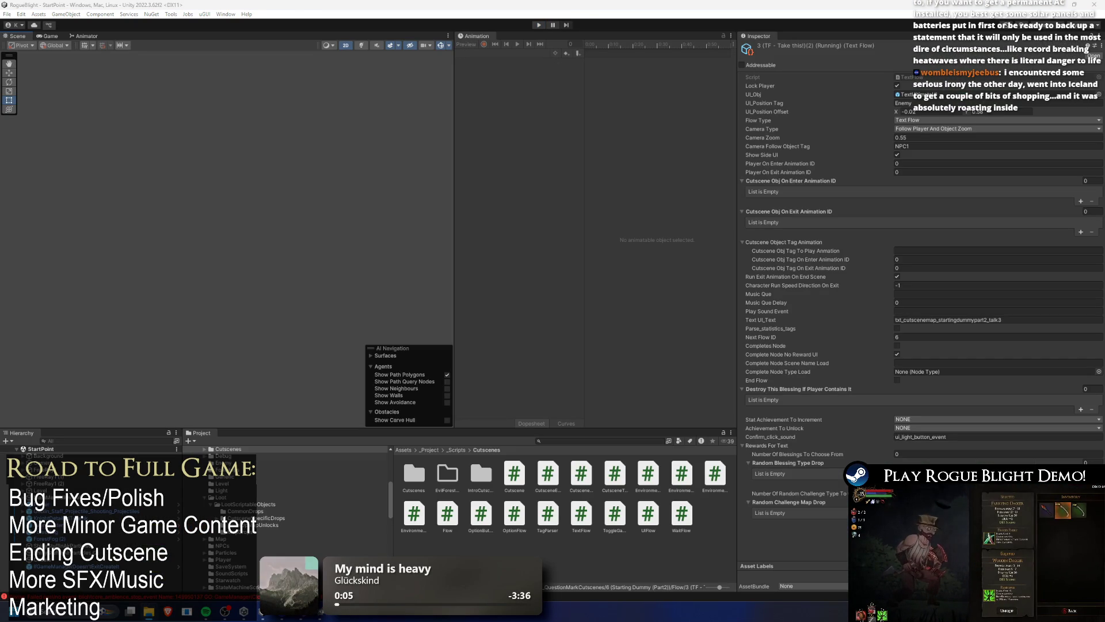
Relaunch play mode and choose Start Game on the Rogue Blight title menu.
click(539, 25)
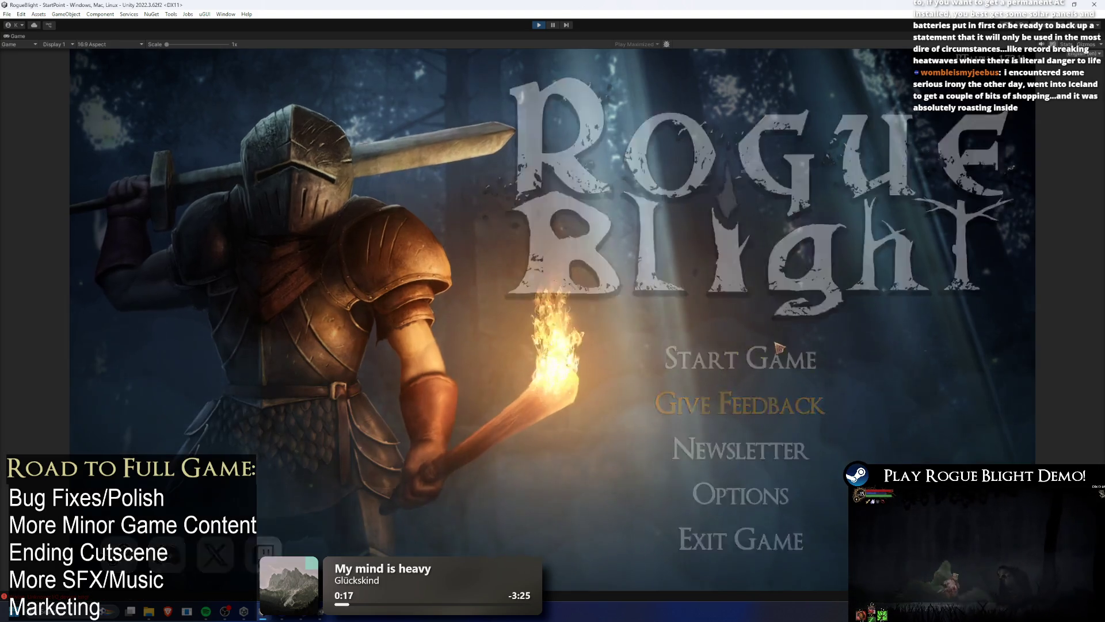
click(778, 347)
Load the existing save and advance the pumpkin figure's dialogue to its four reward choices.
click(782, 307)
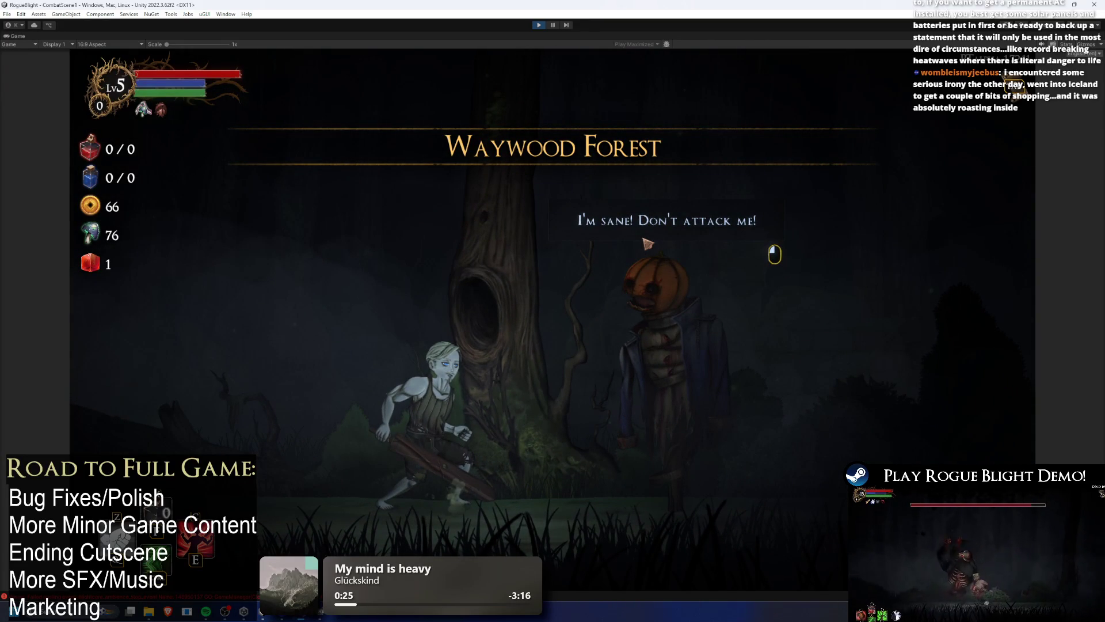
click(648, 244)
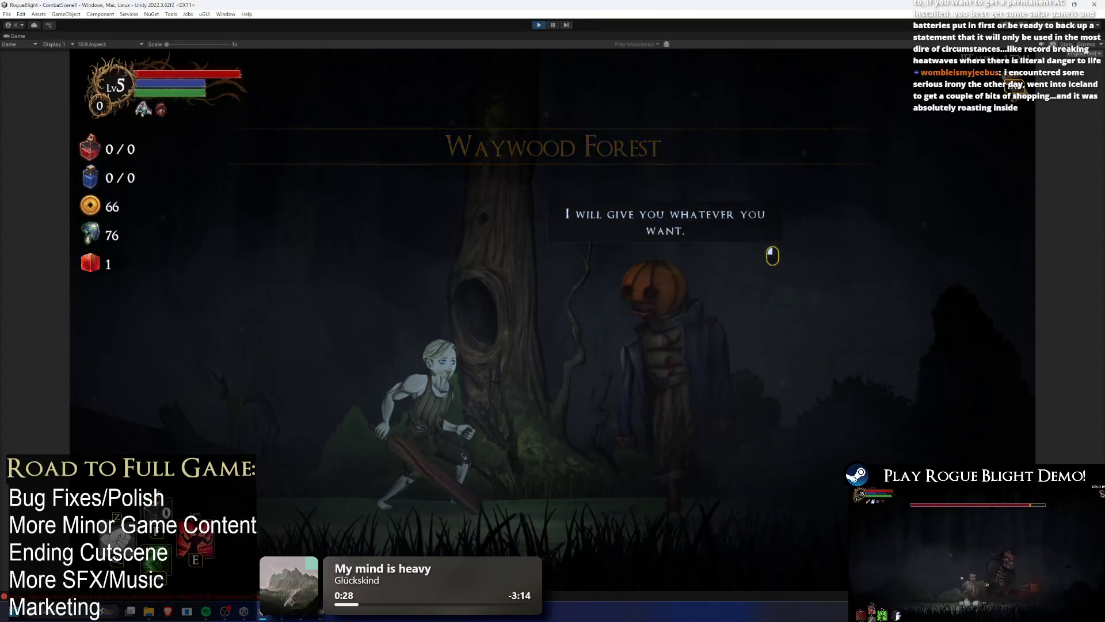
click(847, 209)
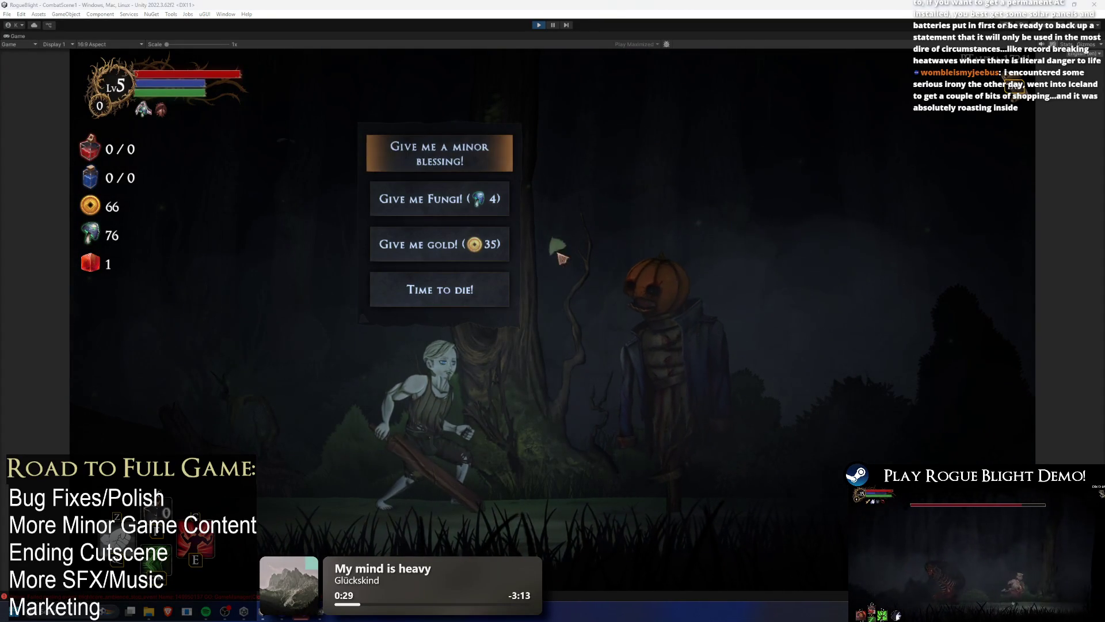
Take the Fungi (4) reward and dismiss the pumpkin figure's thank-you line.
click(461, 213)
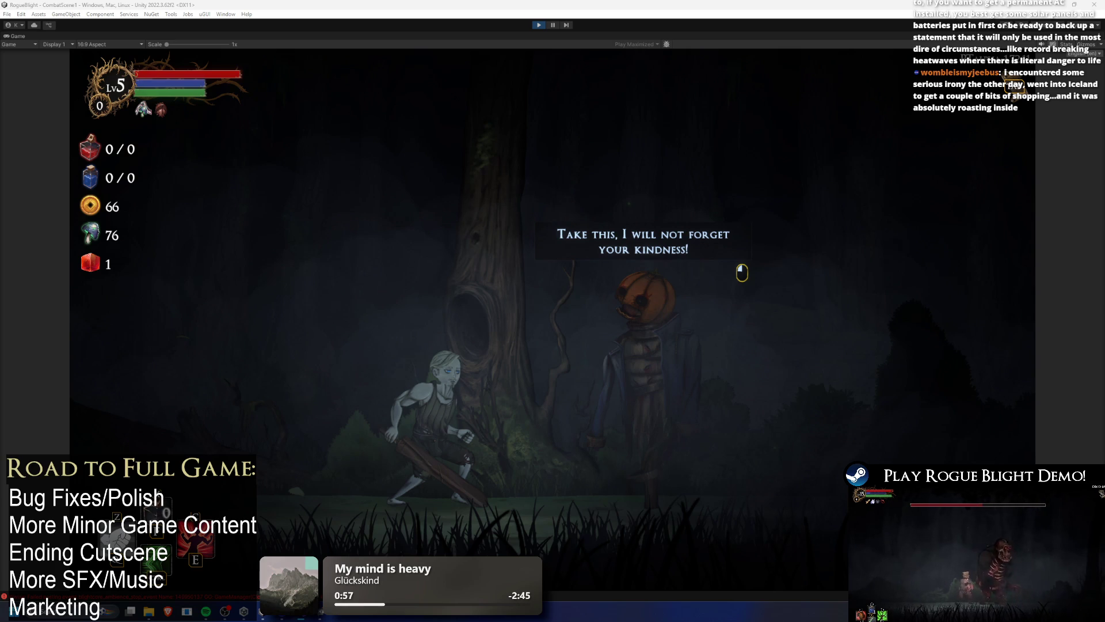
key(Return)
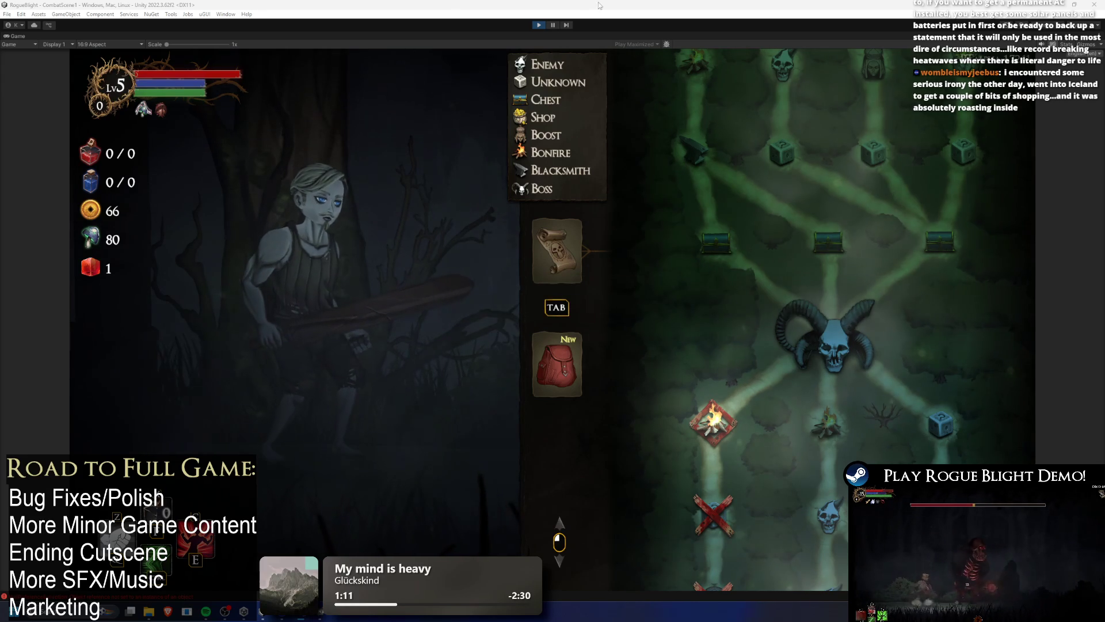
Stop the running playtest and switch back to the Unity editor window.
click(538, 25)
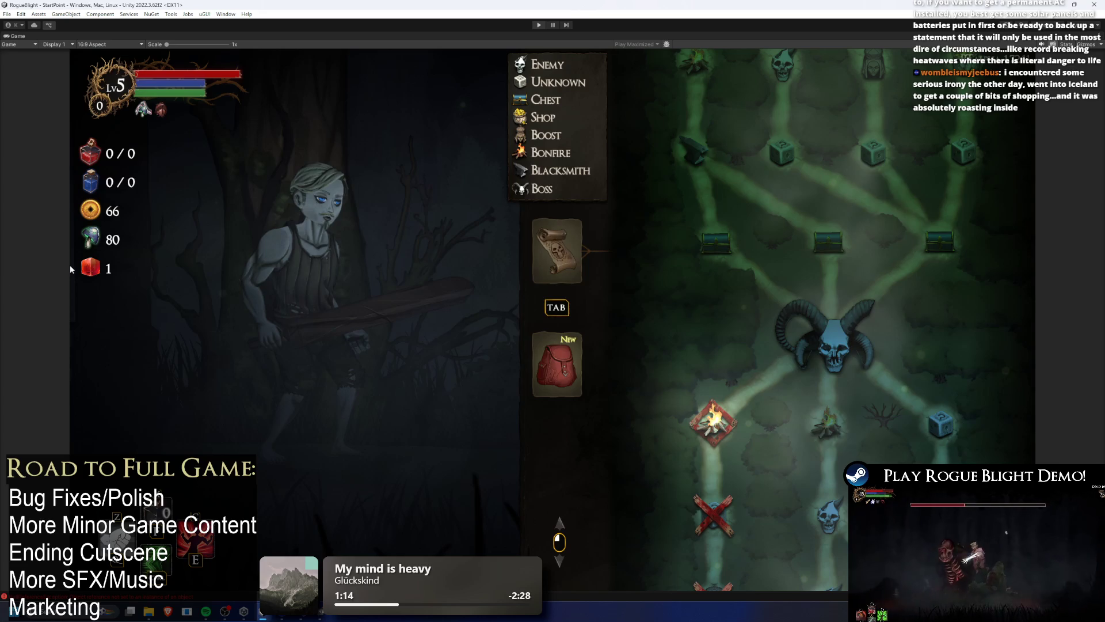
key(alt+Tab)
key(Escape)
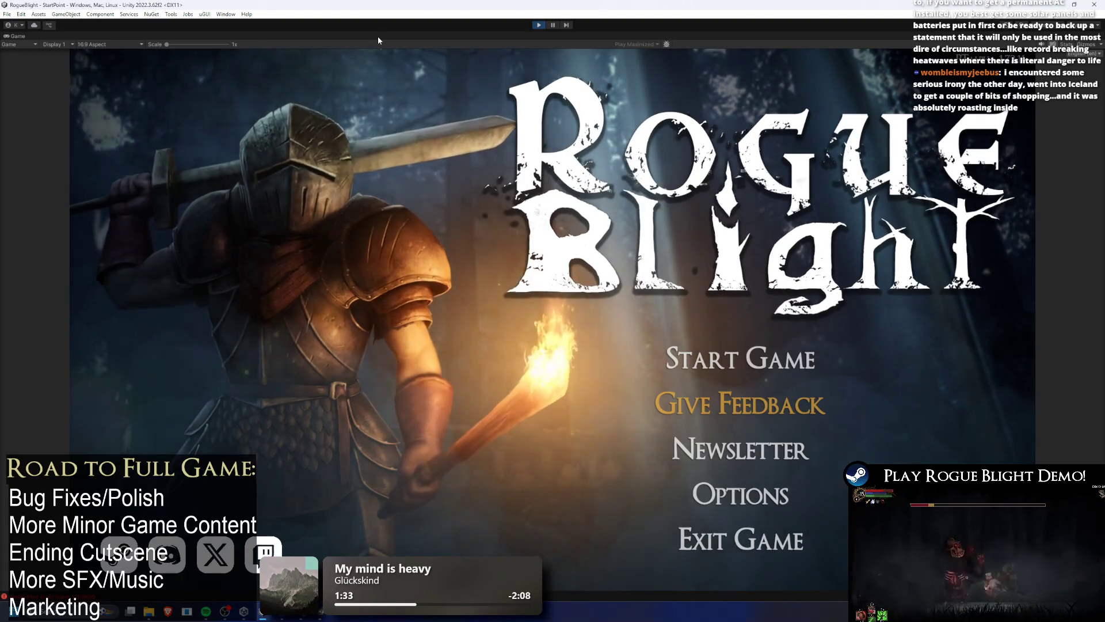
Start Rogue Blight from the existing save slot, answer the pumpkin NPC, then stop play mode.
click(748, 359)
click(776, 382)
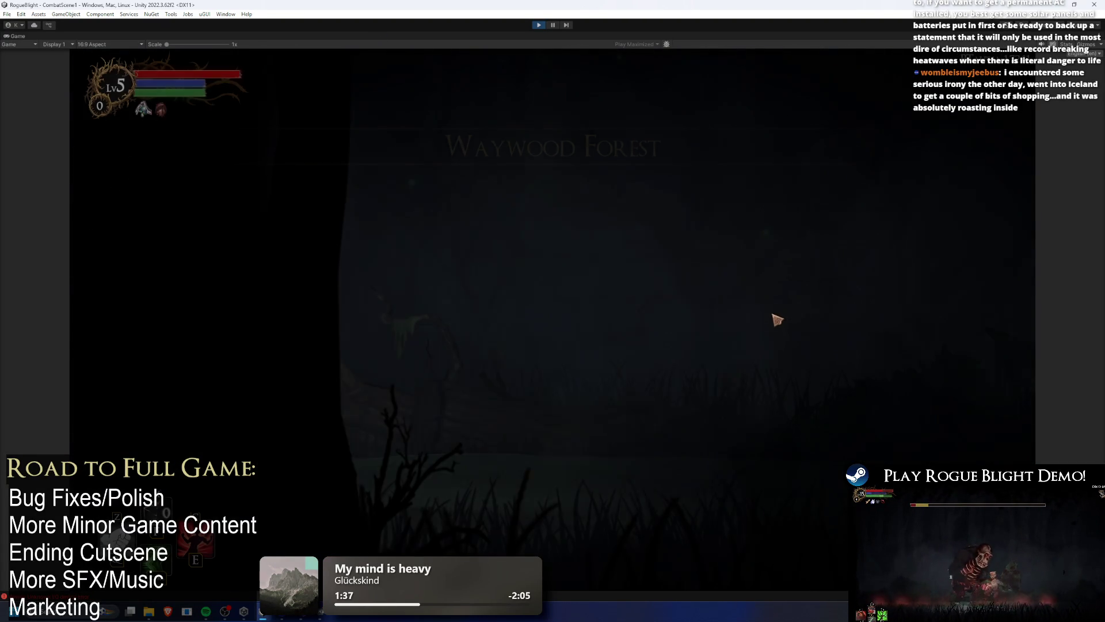
click(657, 245)
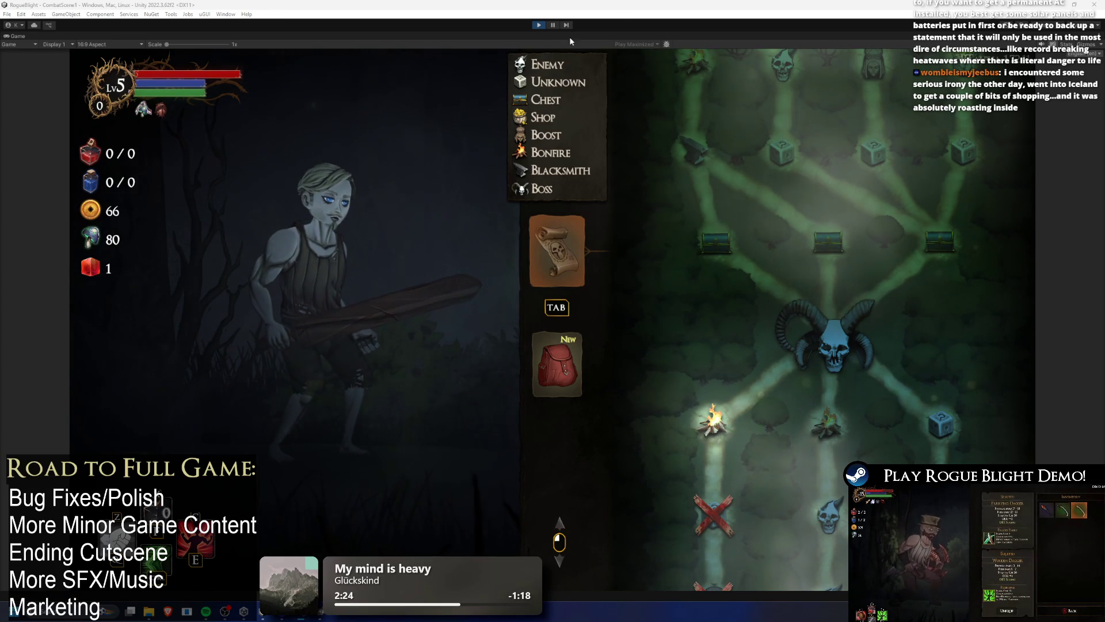
click(541, 25)
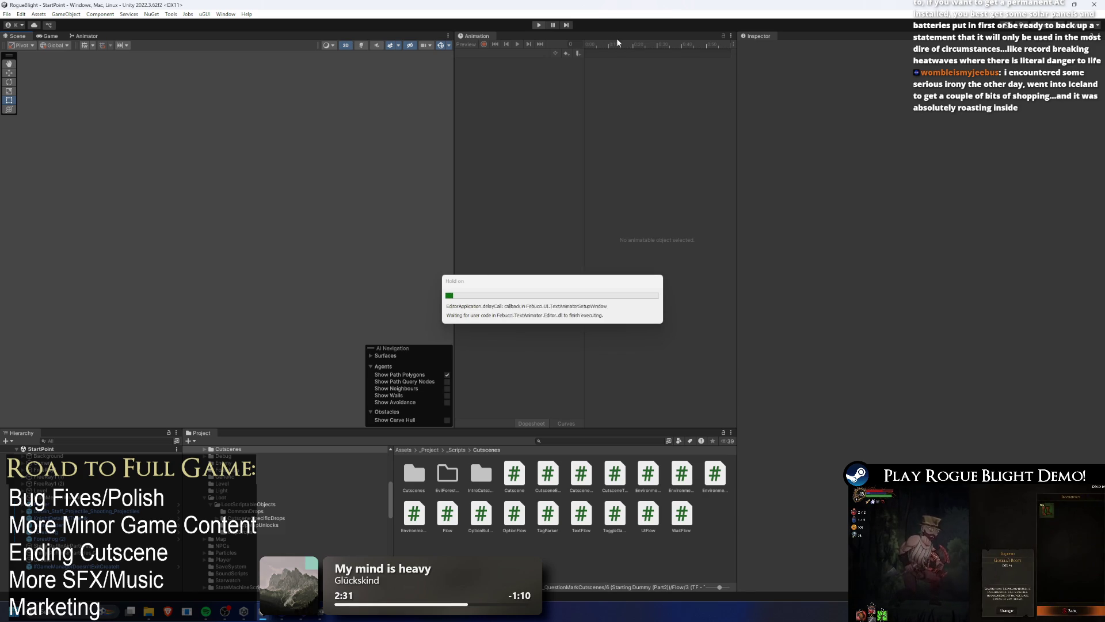
Restart play mode so the game loads again from the title screen.
click(539, 25)
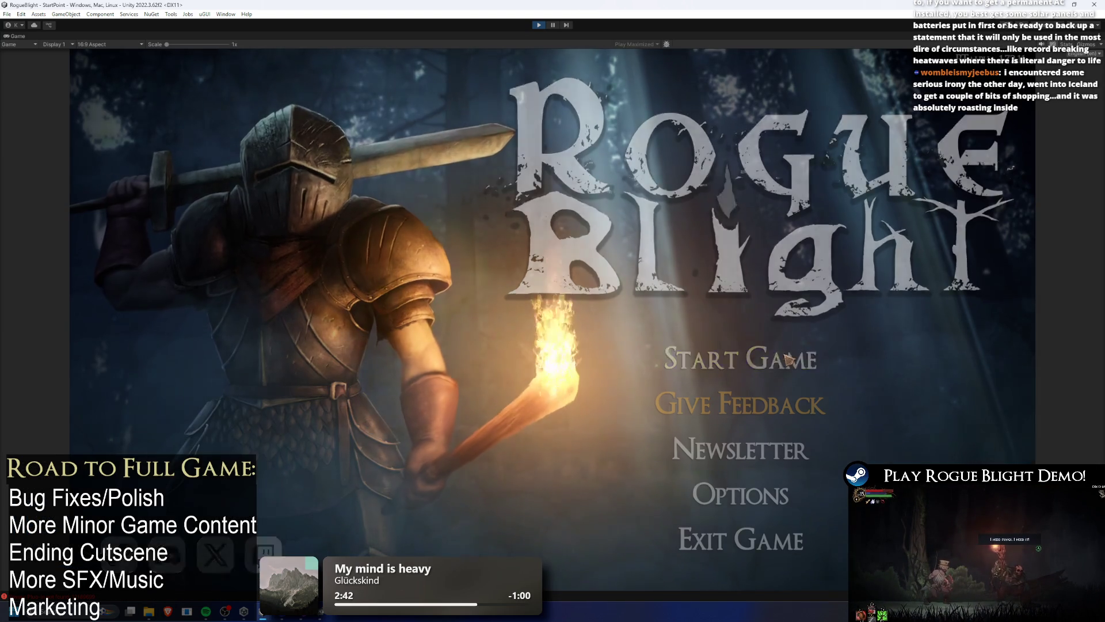
Start the game, reply to the pumpkin NPC, and leave the map for the scene.
click(788, 359)
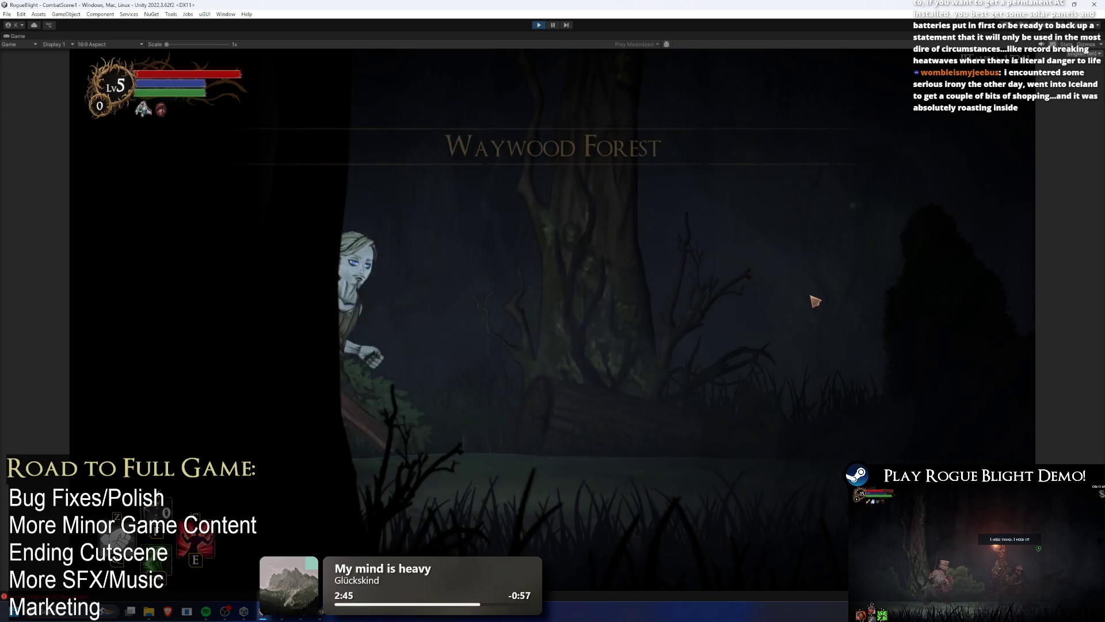
click(625, 224)
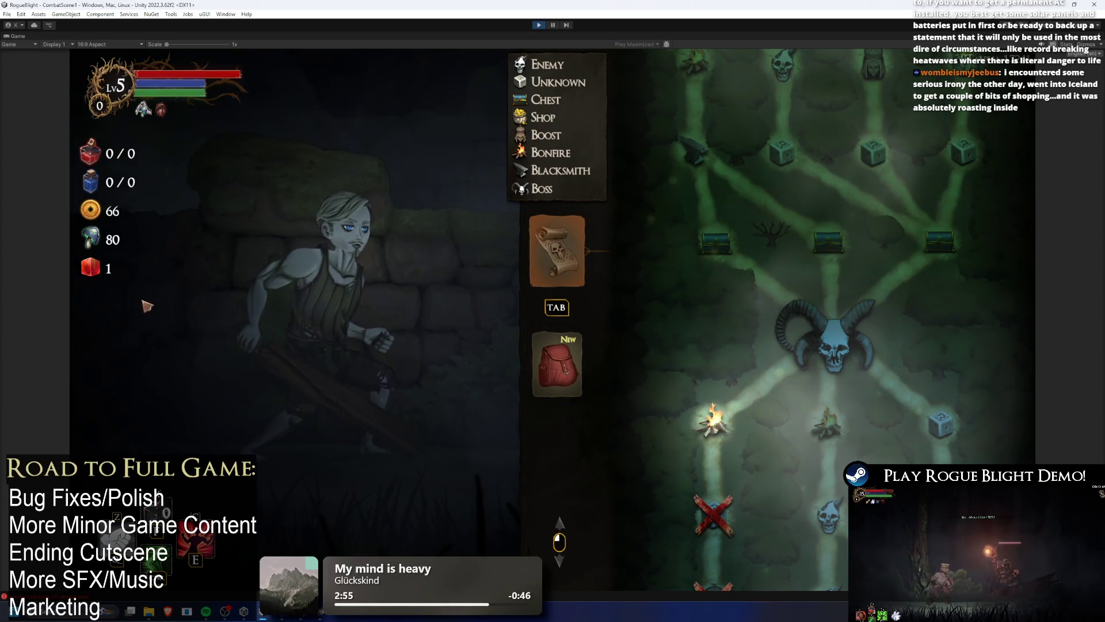
key(Tab)
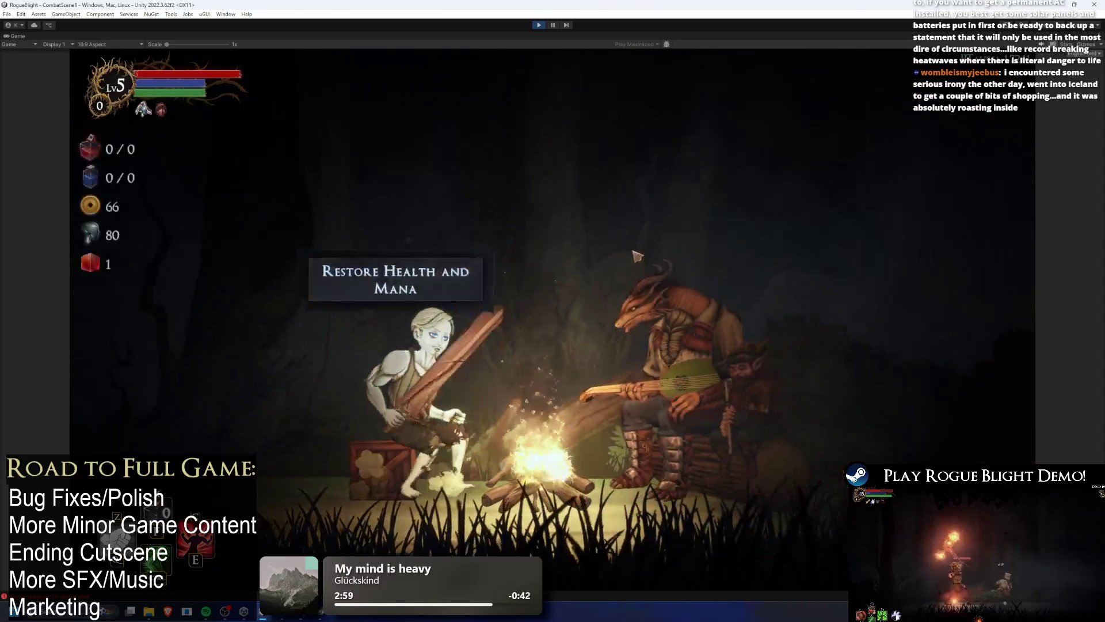
Restore health and mana at the campfire and check the equipment panel.
click(381, 336)
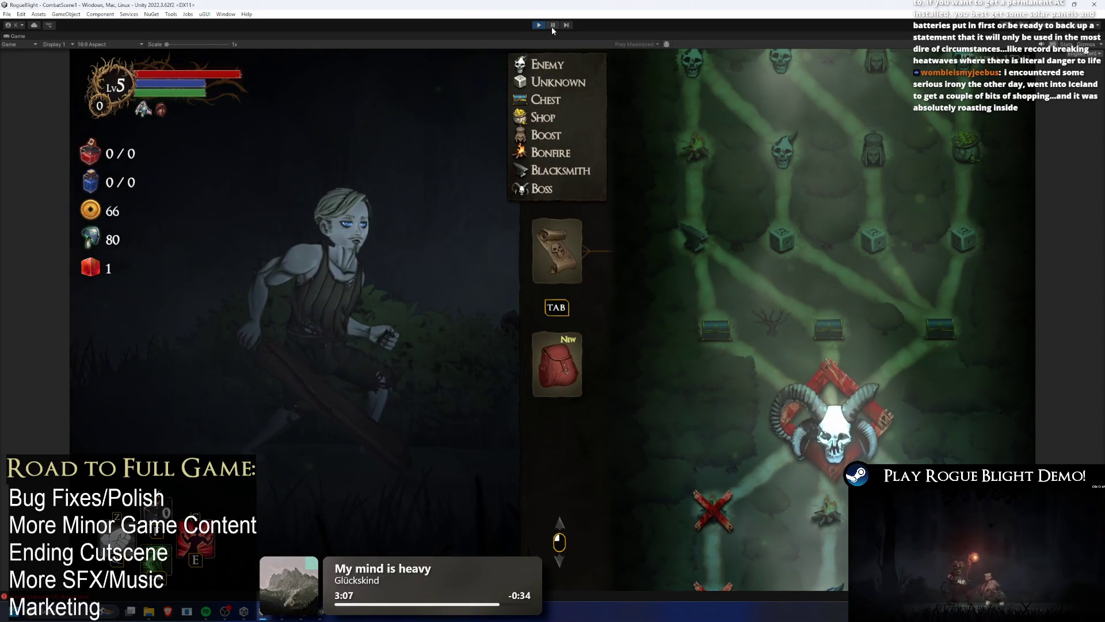
key(Tab)
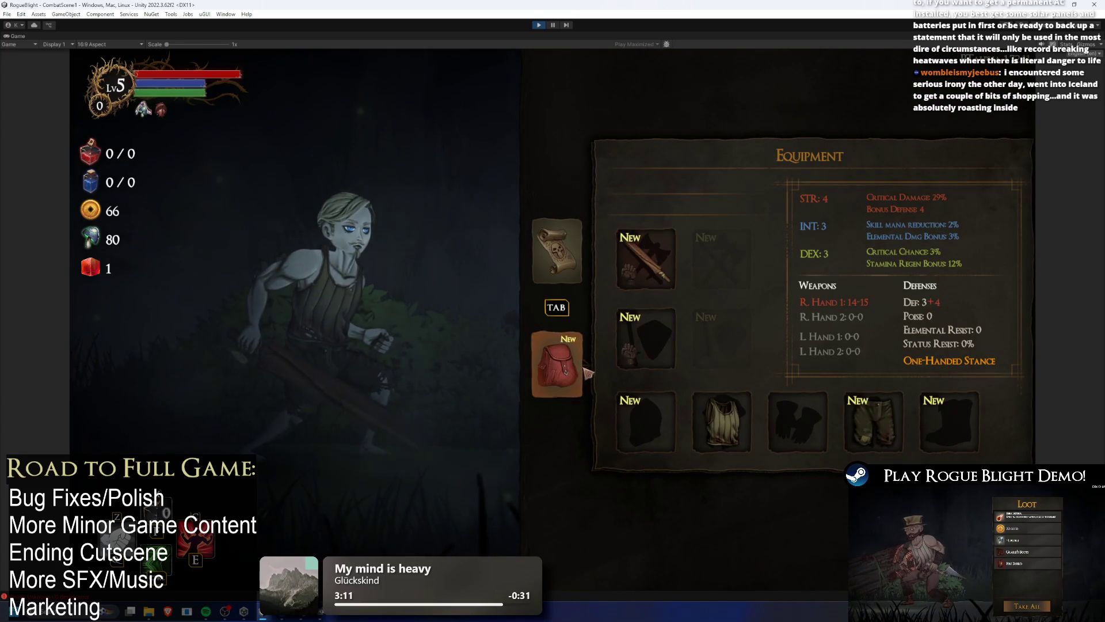
key(Tab)
key(Escape)
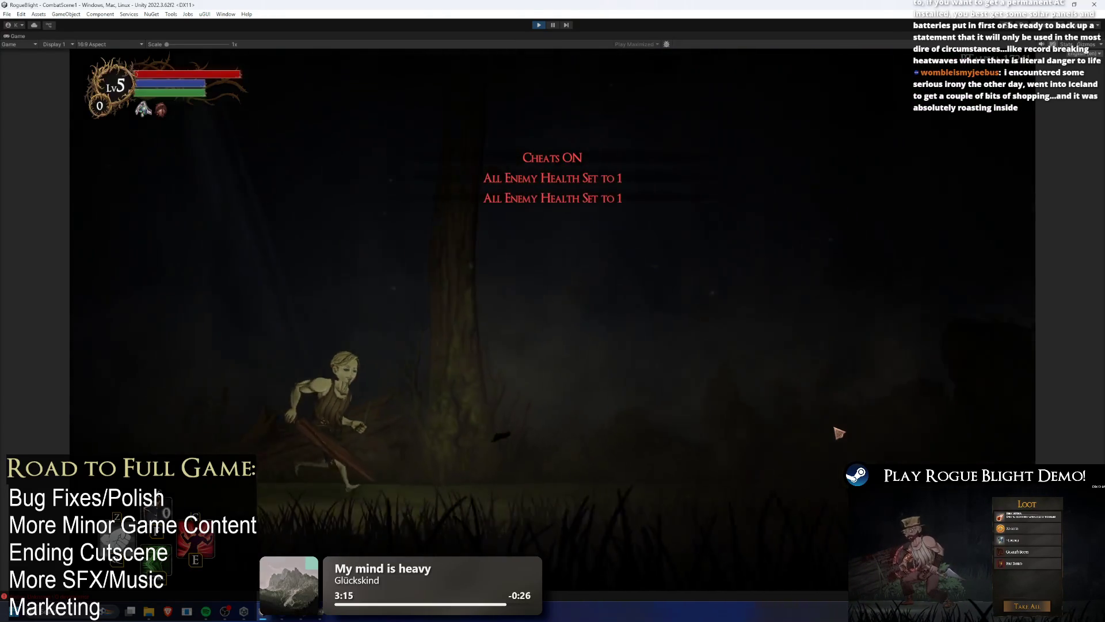
Run to the Gorilla, defeat it, and take all of its loot.
key(d)
click(843, 423)
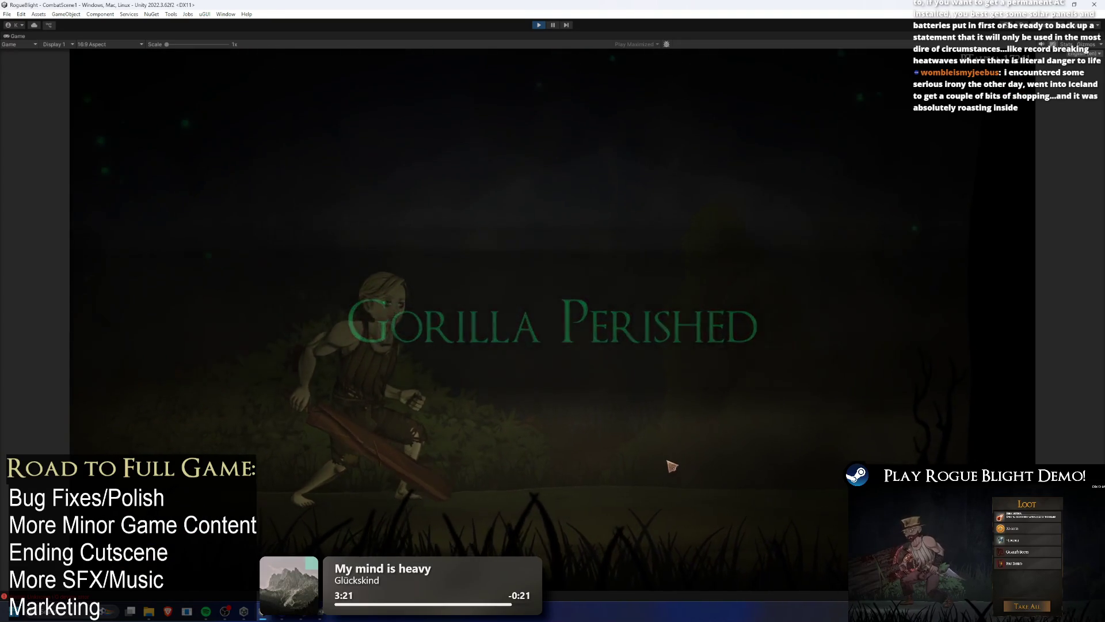
click(733, 503)
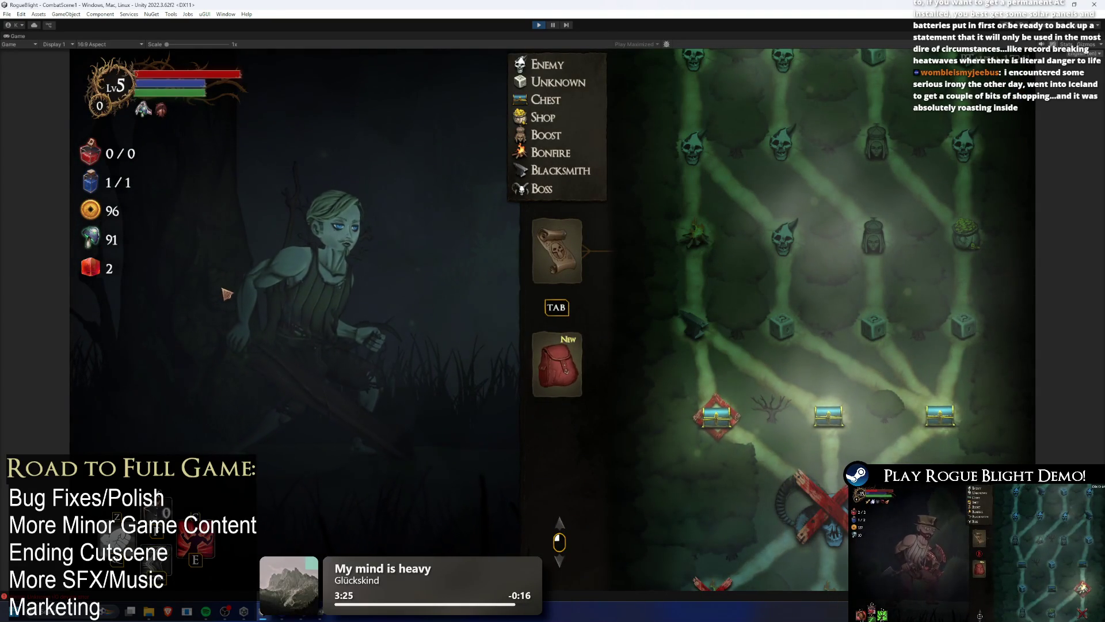
Pick the middle chest node on the map, then exit play mode with Ctrl+P.
click(829, 414)
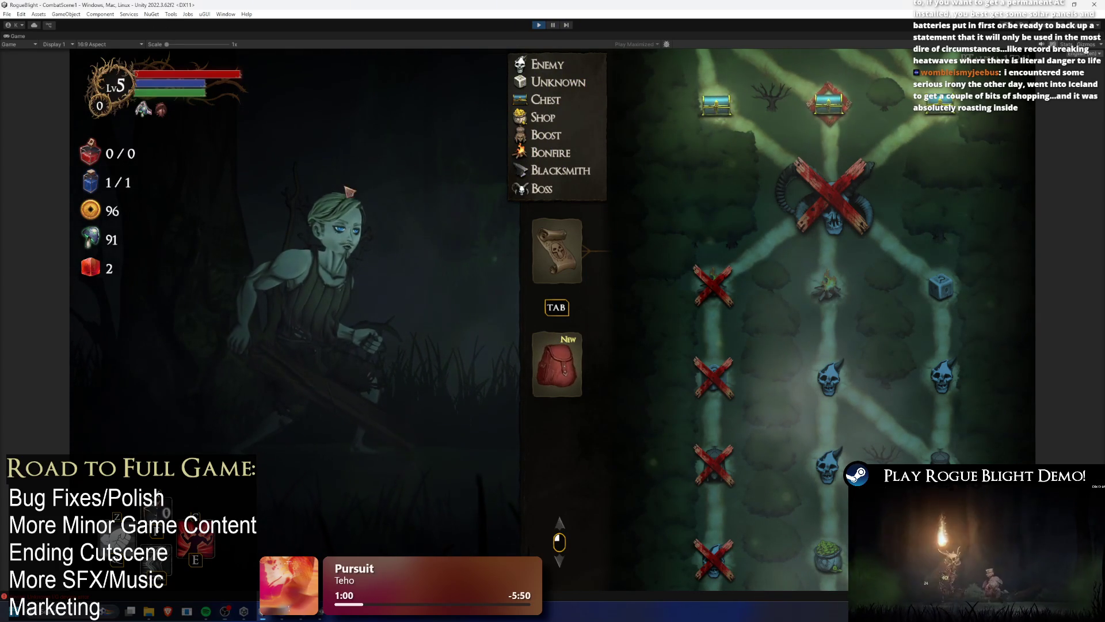
key(ctrl+p)
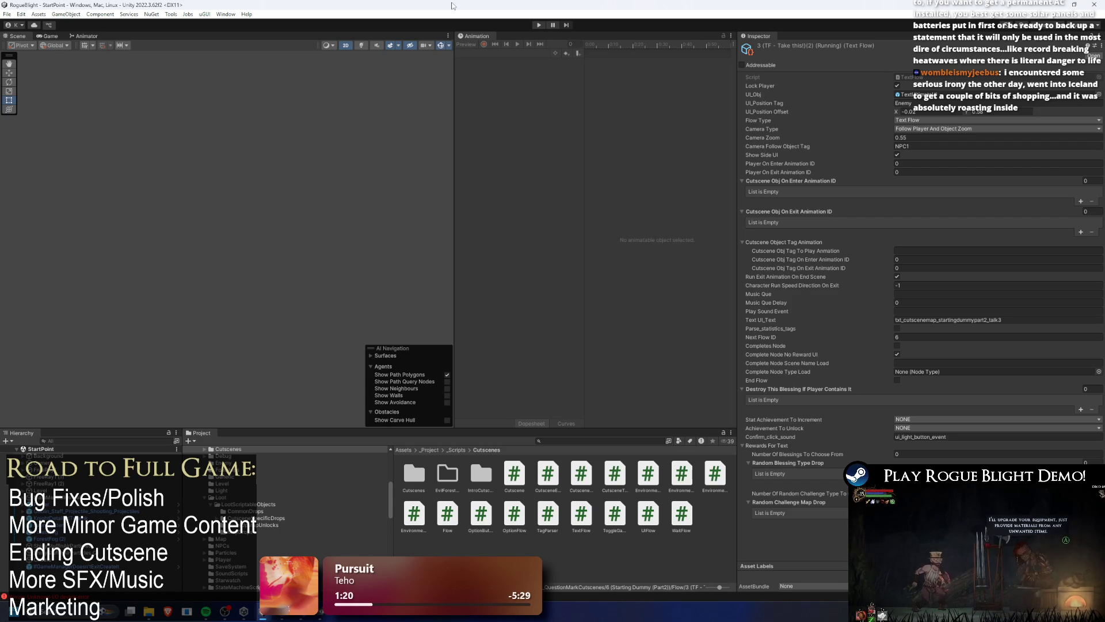
Restart play mode and start the game from the existing save slot.
click(535, 27)
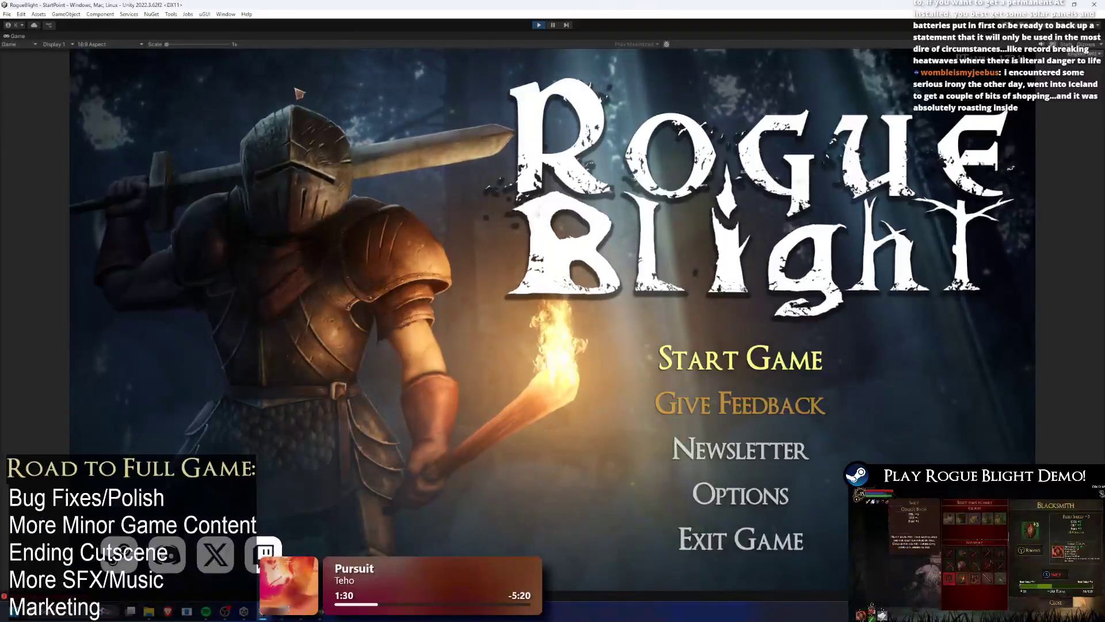
click(756, 367)
click(756, 367)
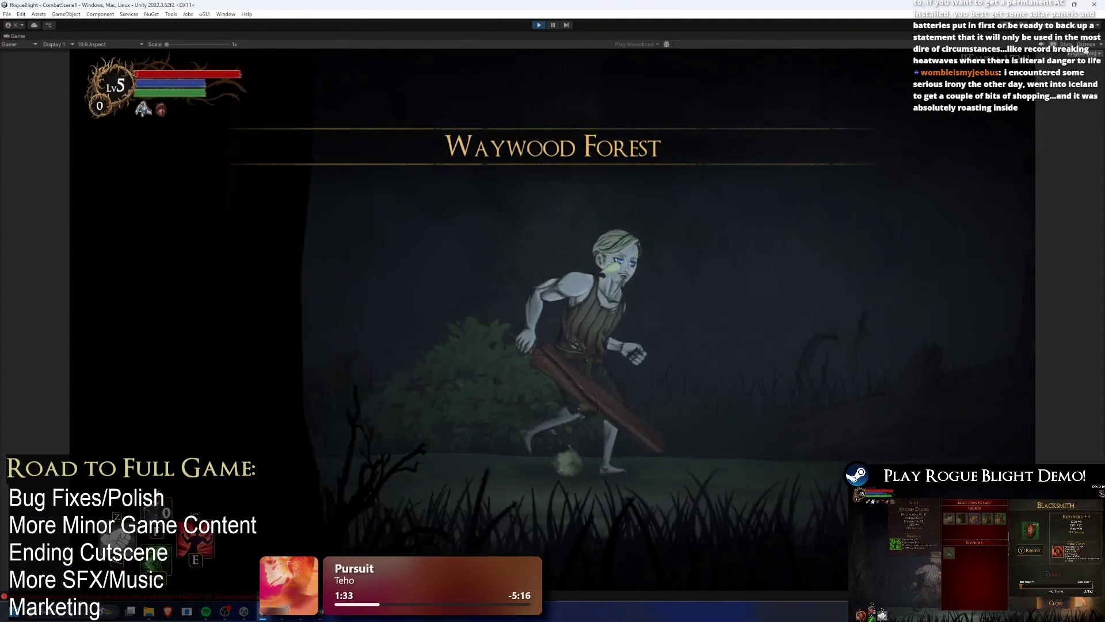
Restore the full editor layout, resume the paused playtest, and open a floating Scene view.
right_click(36, 35)
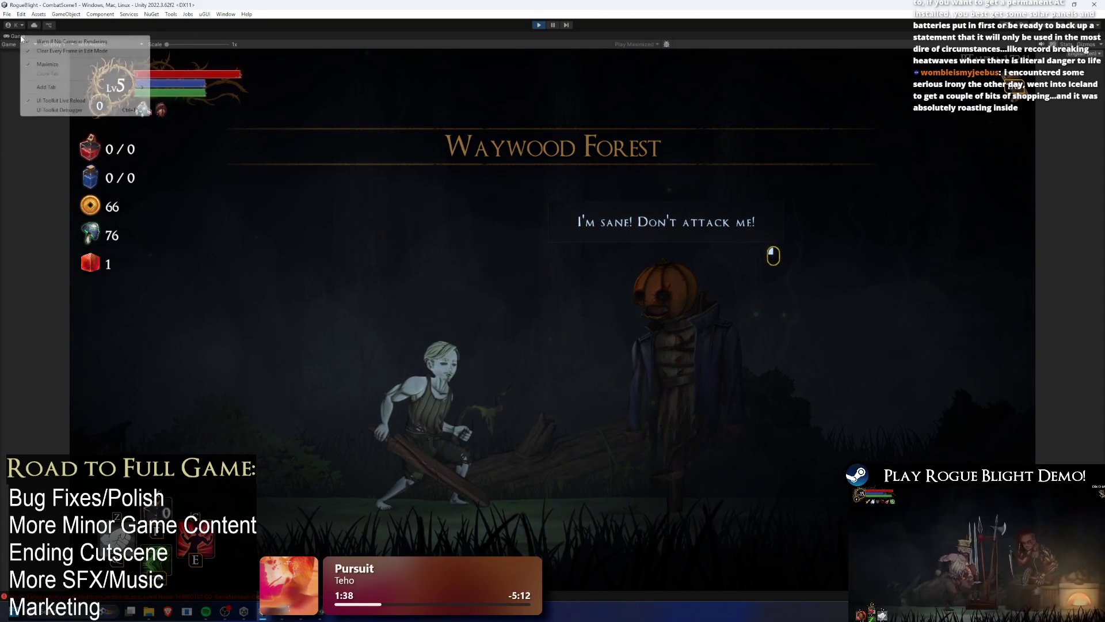
right_click(21, 36)
mouse_move(59, 89)
click(552, 25)
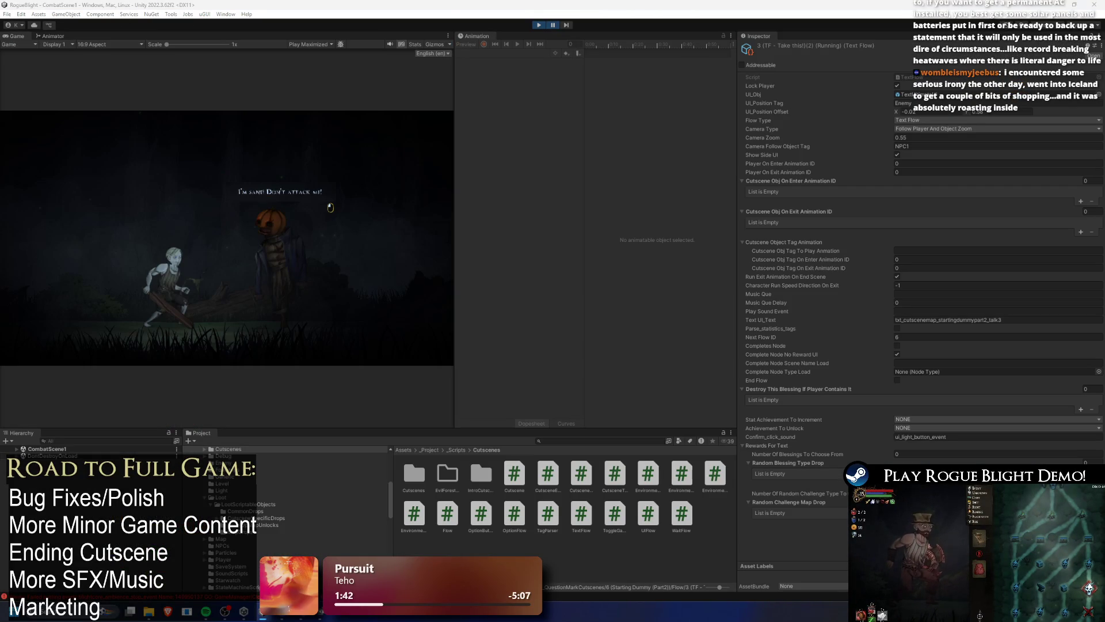
click(553, 24)
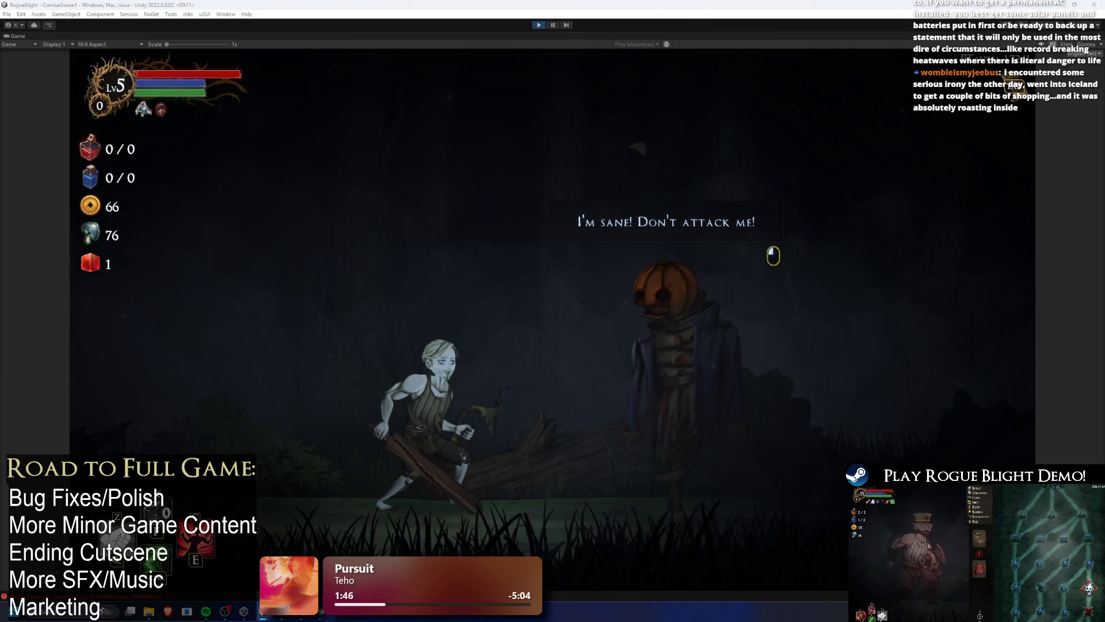
key(ctrl+1)
Frame the player in the floating Scene view and centre the character box.
key(f)
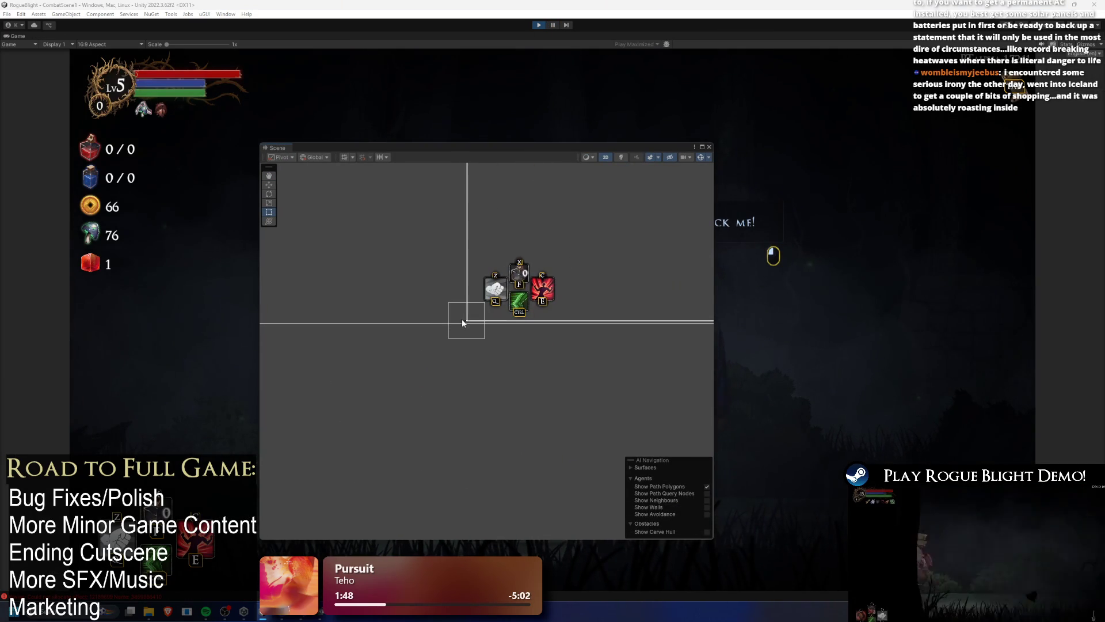
click(466, 321)
key(f)
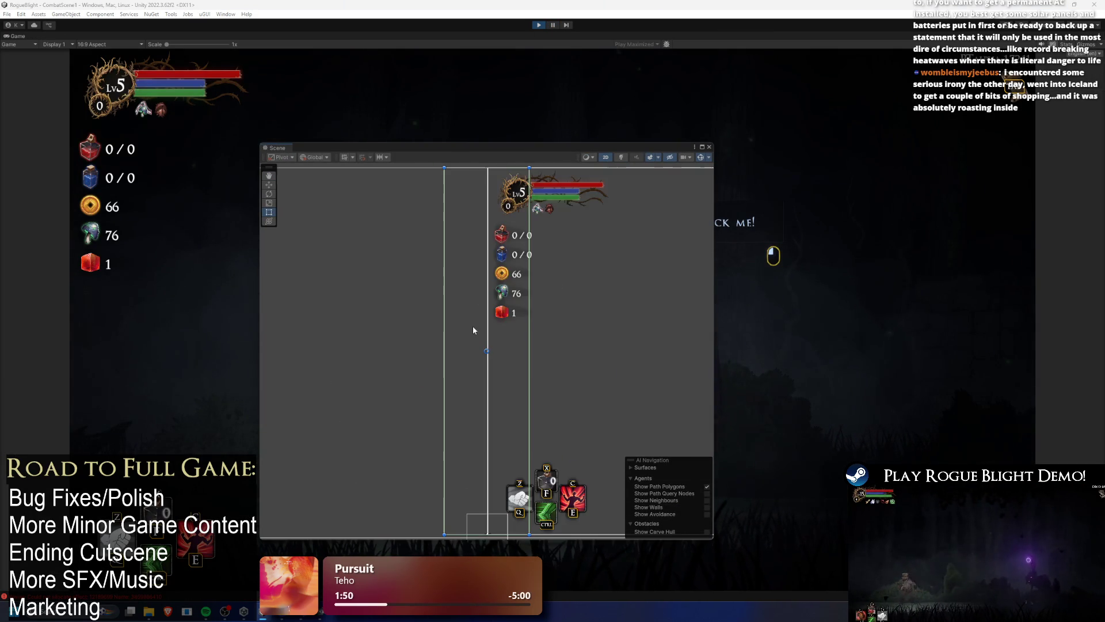
scroll(499, 389, up, 10)
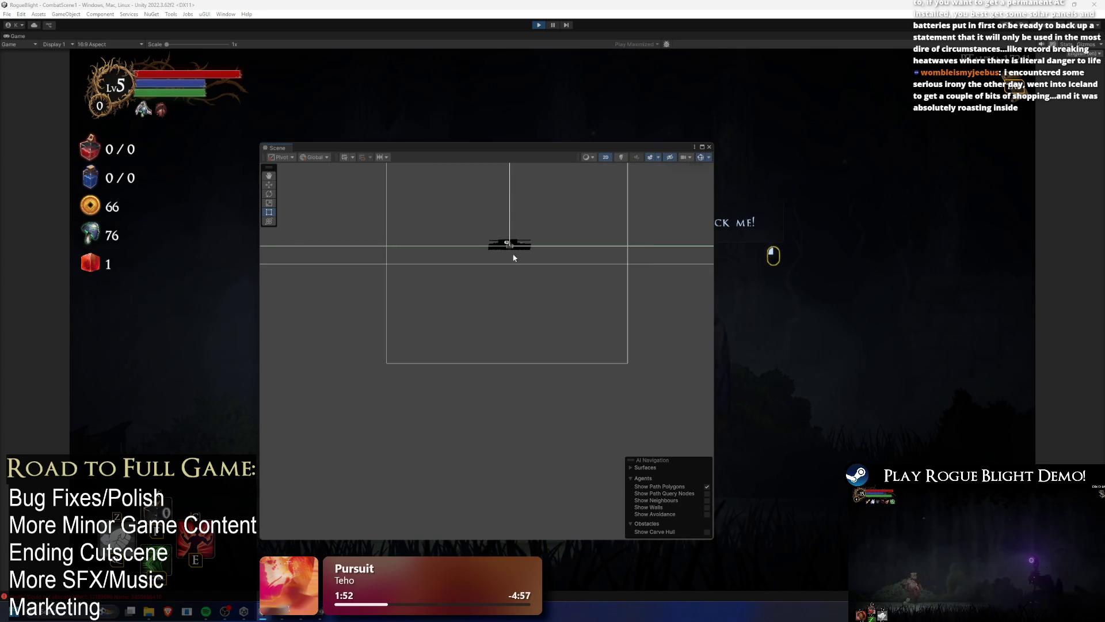
scroll(512, 249, up, 10)
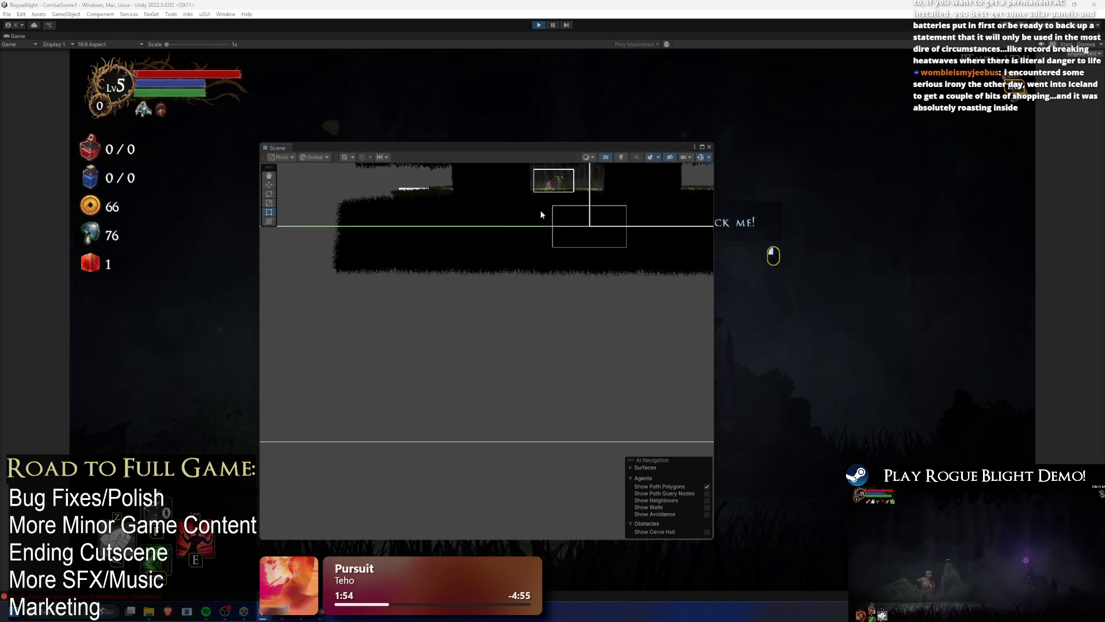
drag(550, 198, 551, 288)
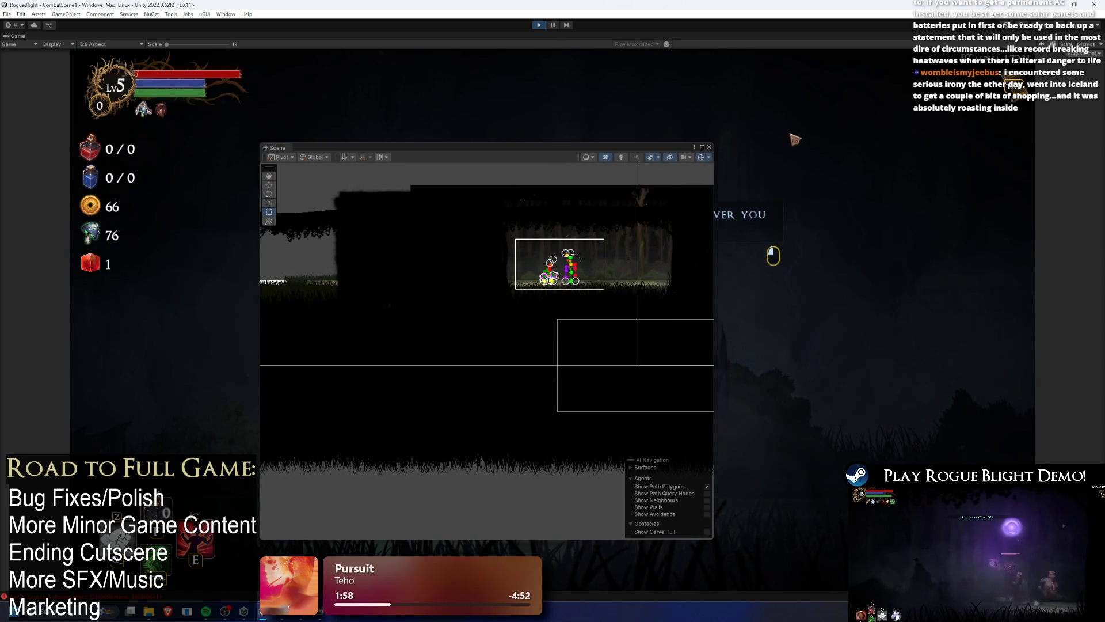
Close the Scene window, choose 'Give me Fungi!' with the pumpkin NPC, and pause.
click(573, 148)
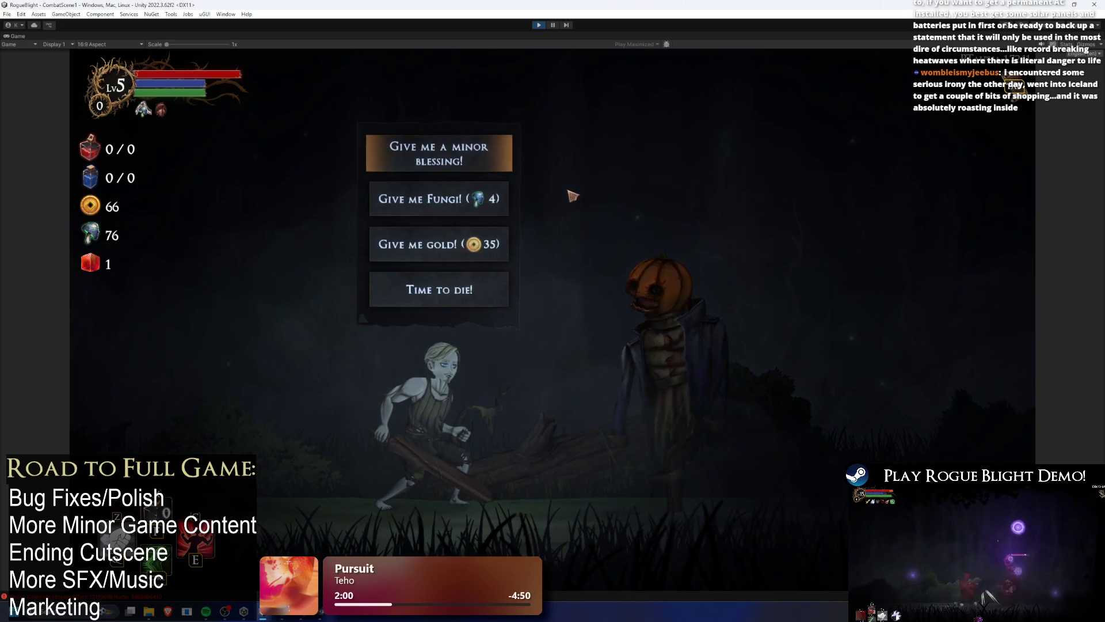
click(468, 199)
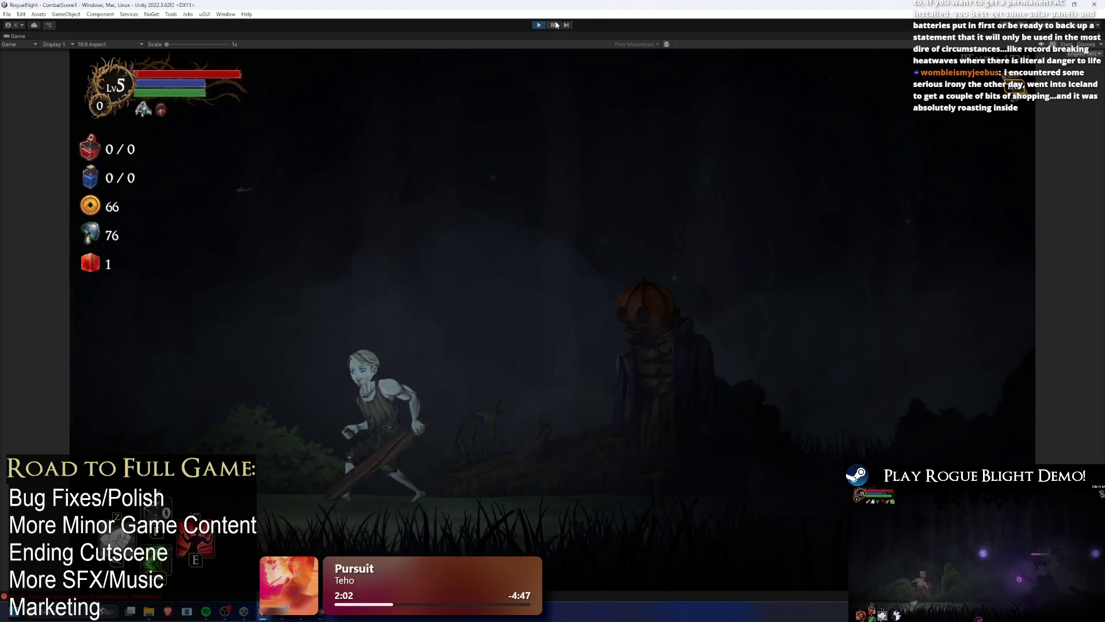
click(552, 26)
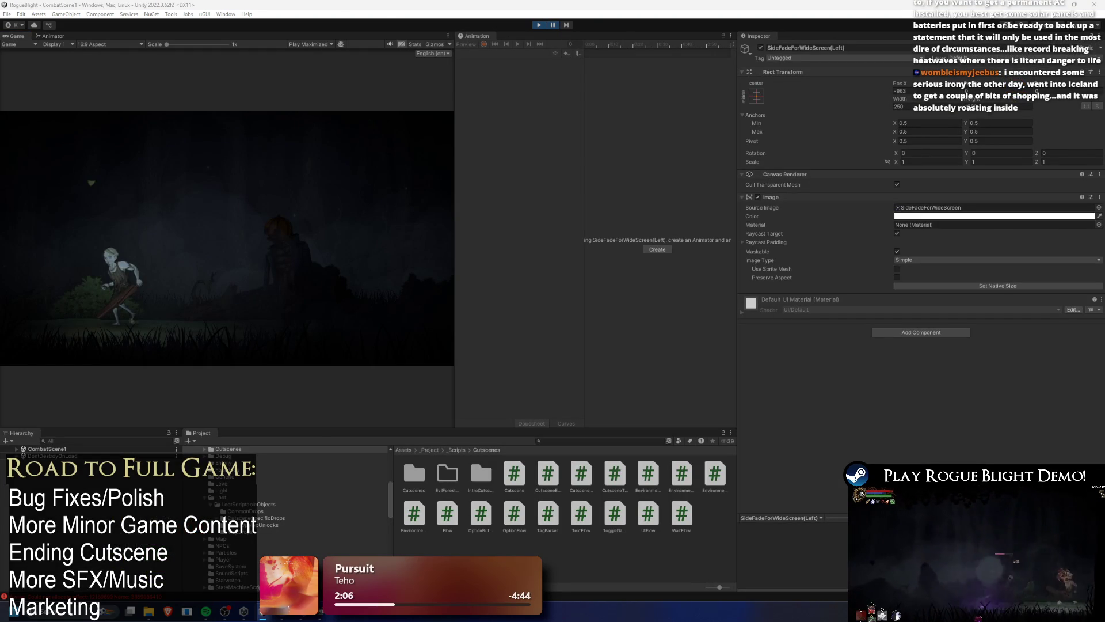
Step one frame, select Player via a 'player' Hierarchy search, then clear the search.
click(567, 26)
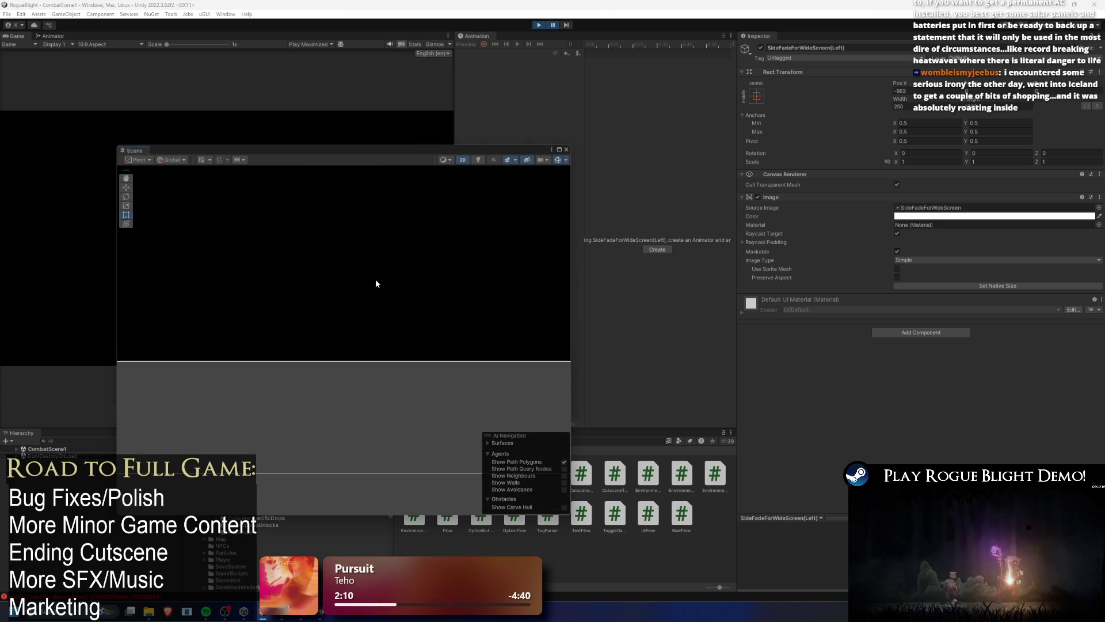
click(81, 441)
text(player)
click(77, 474)
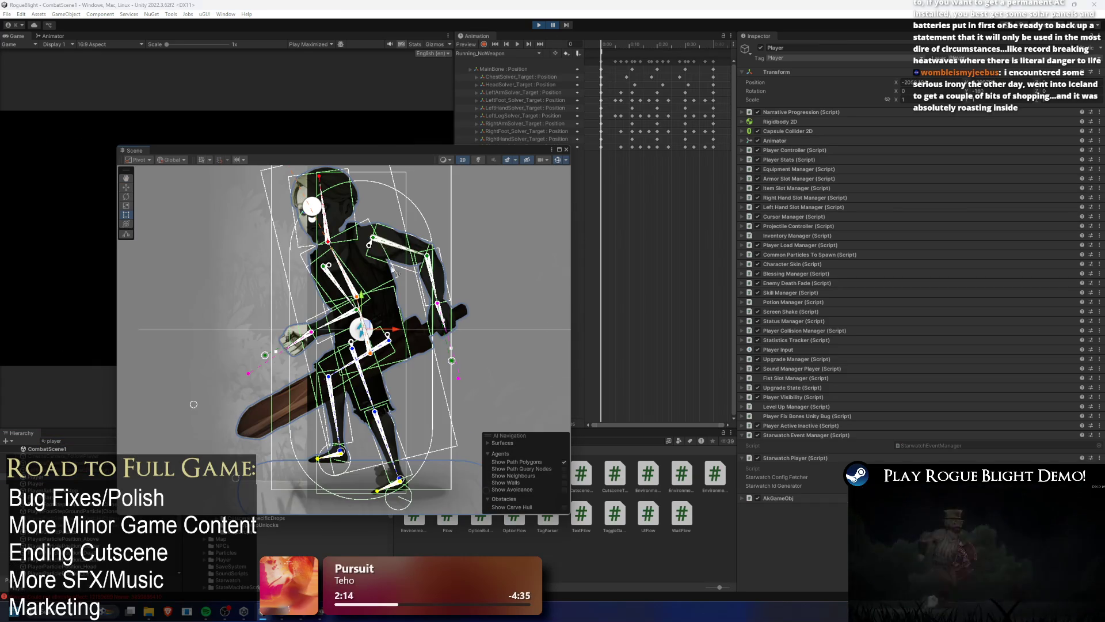
scroll(384, 255, down, 10)
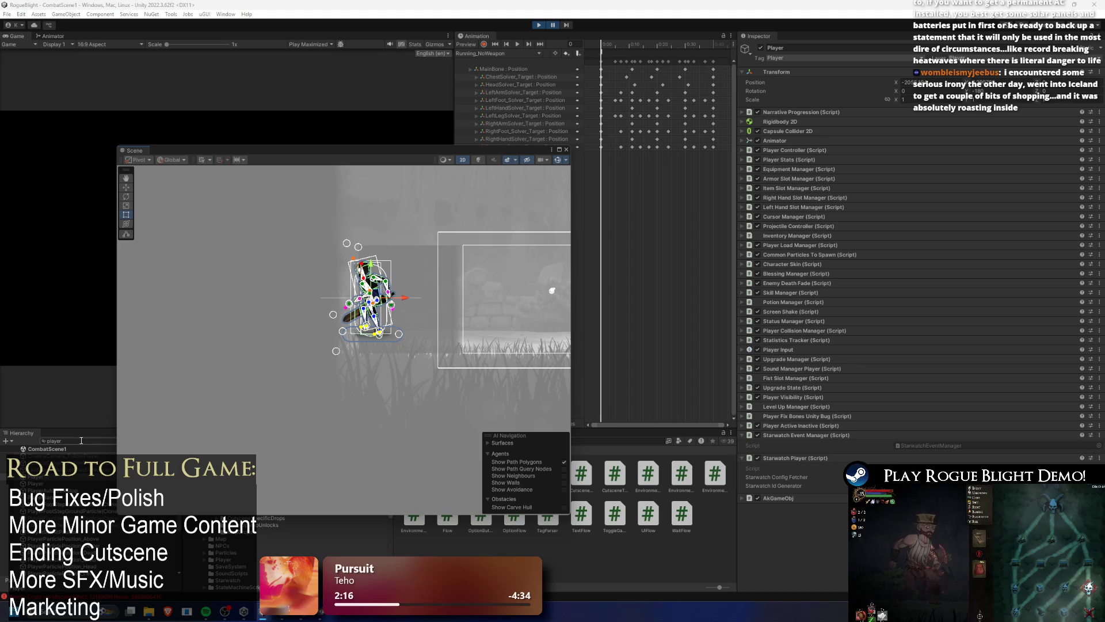
click(112, 440)
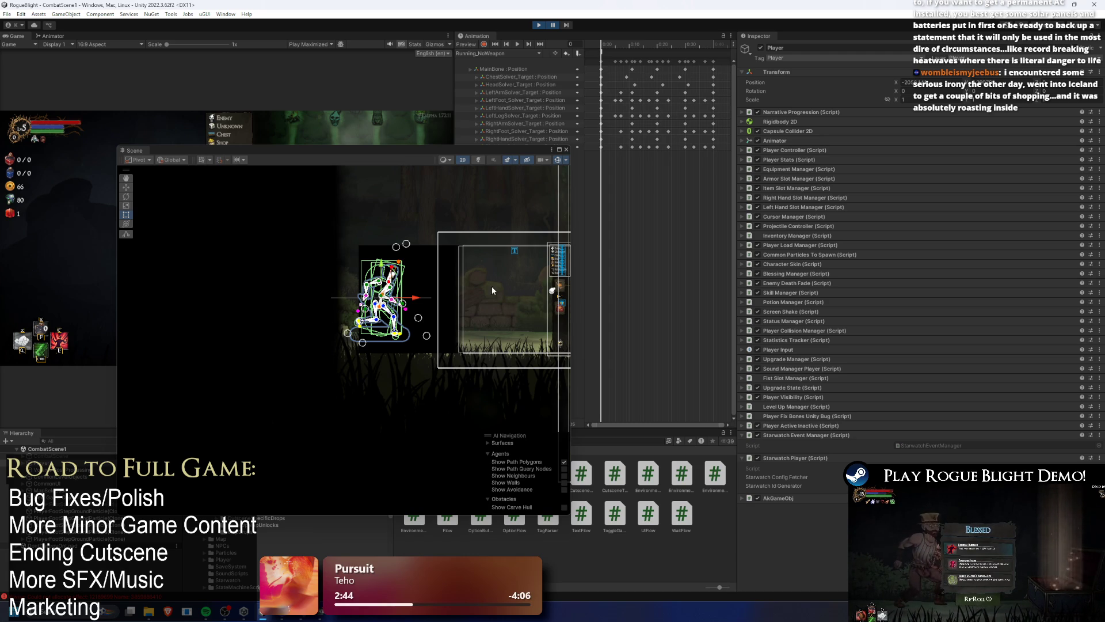
Advance the paused game eight frames as the player moves right, then stop play mode.
click(564, 26)
click(566, 26)
click(566, 25)
click(567, 25)
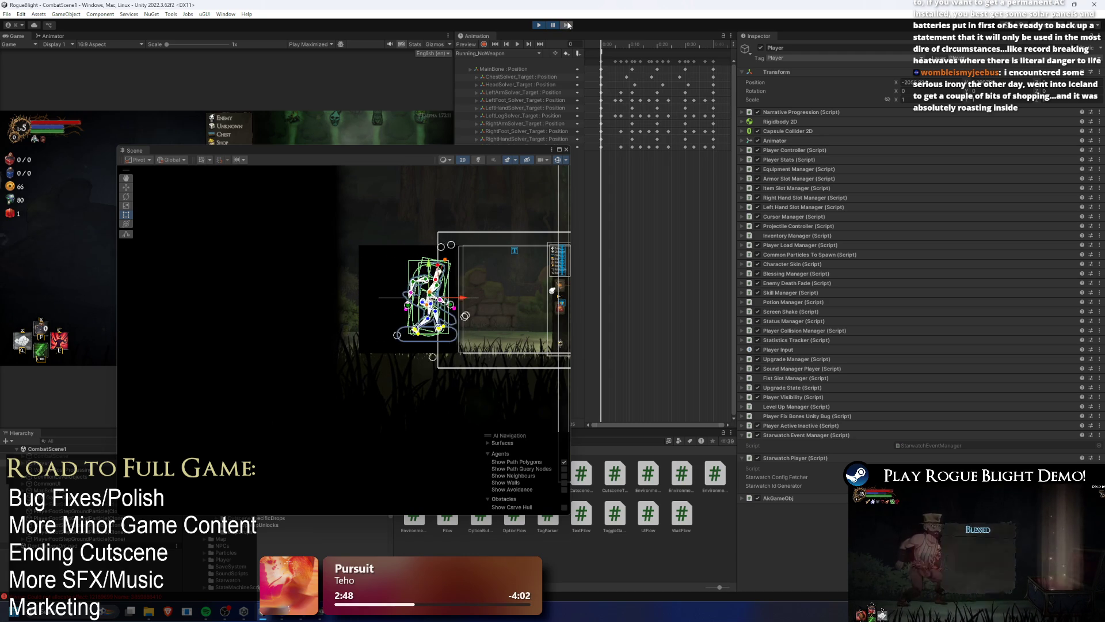
click(567, 25)
click(567, 25)
click(568, 26)
click(568, 25)
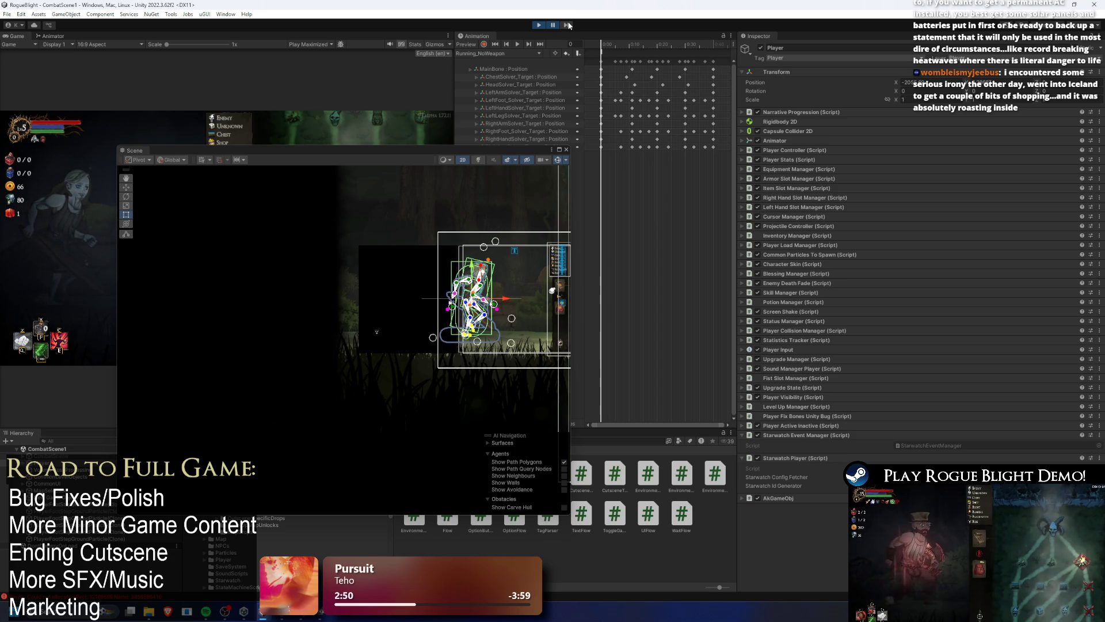
click(534, 25)
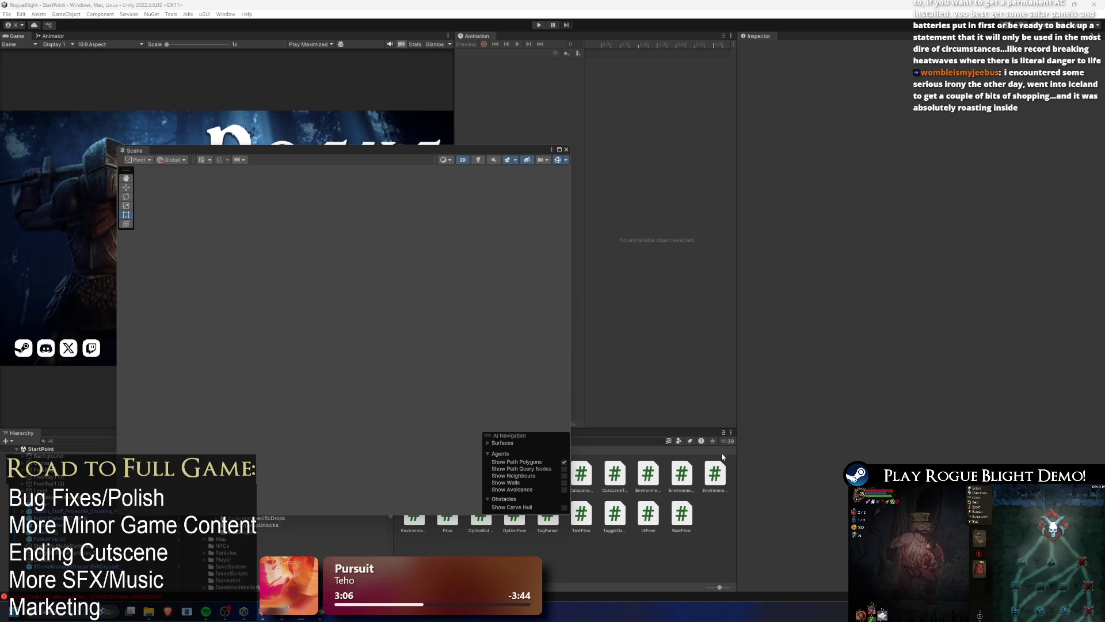
Dock the Scene view beside the Game view and select the Player prefab via project search.
drag(138, 146, 103, 69)
click(610, 441)
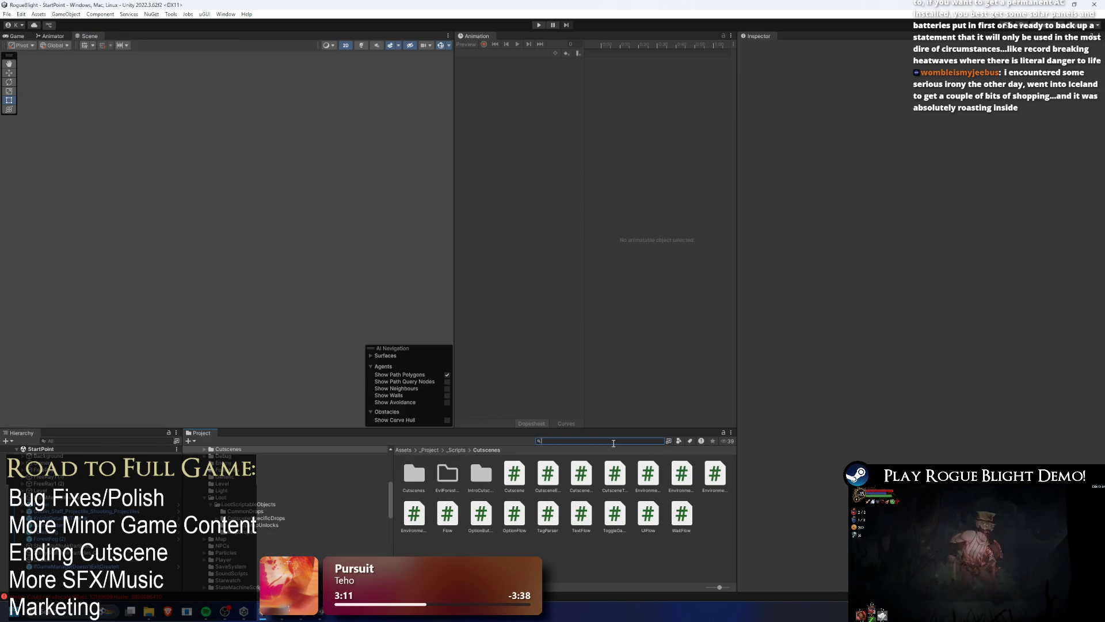
text(player)
key(BackSpace)
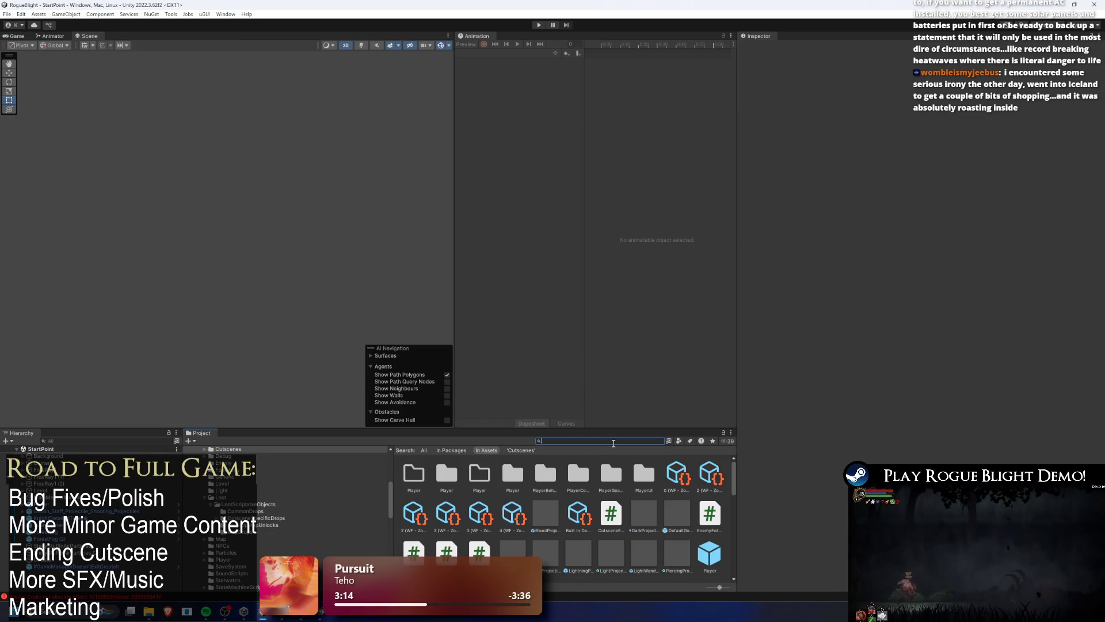
text(payer)
click(709, 553)
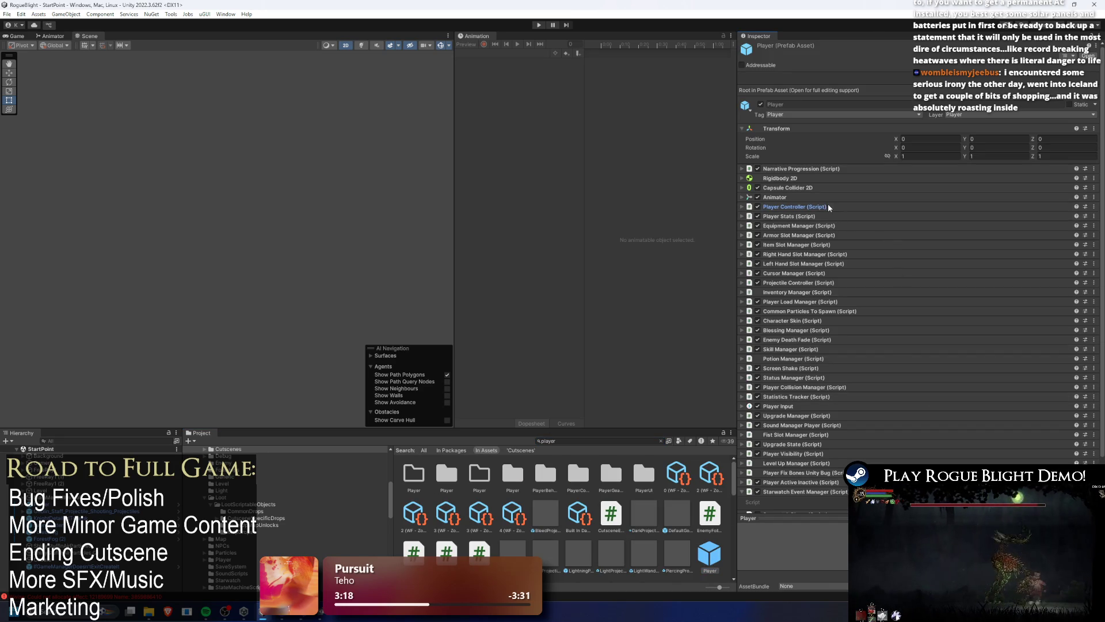
Expand the Player Controller component, locate its script, then collapse it again.
click(828, 206)
click(960, 217)
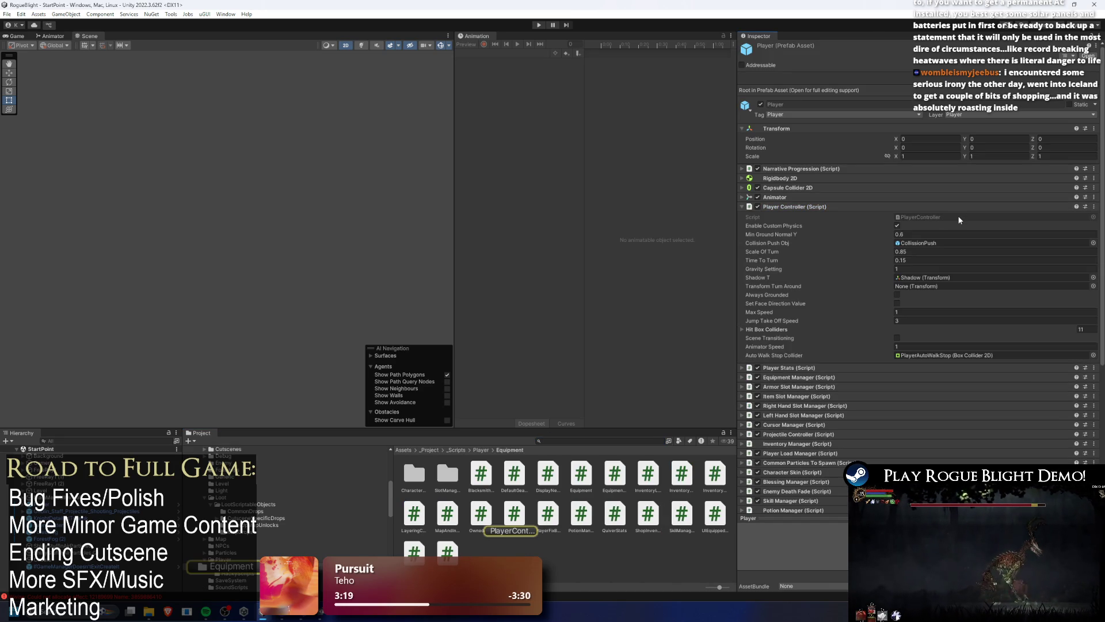
click(804, 207)
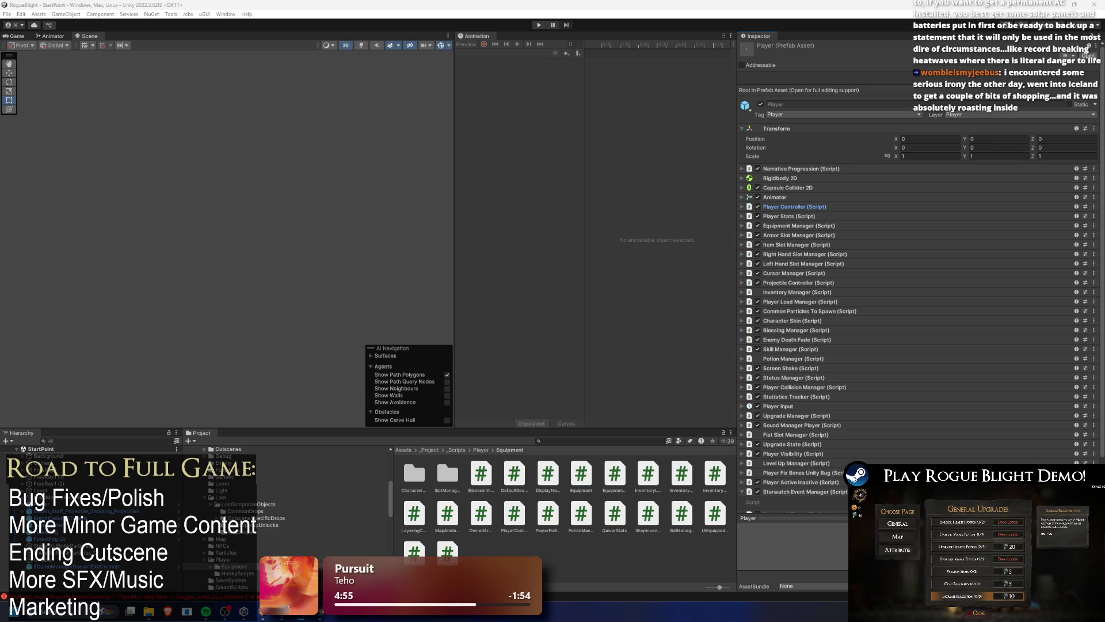
View the PlayerStats script from a 'player stat' project search, deselect it, and start play mode.
click(571, 441)
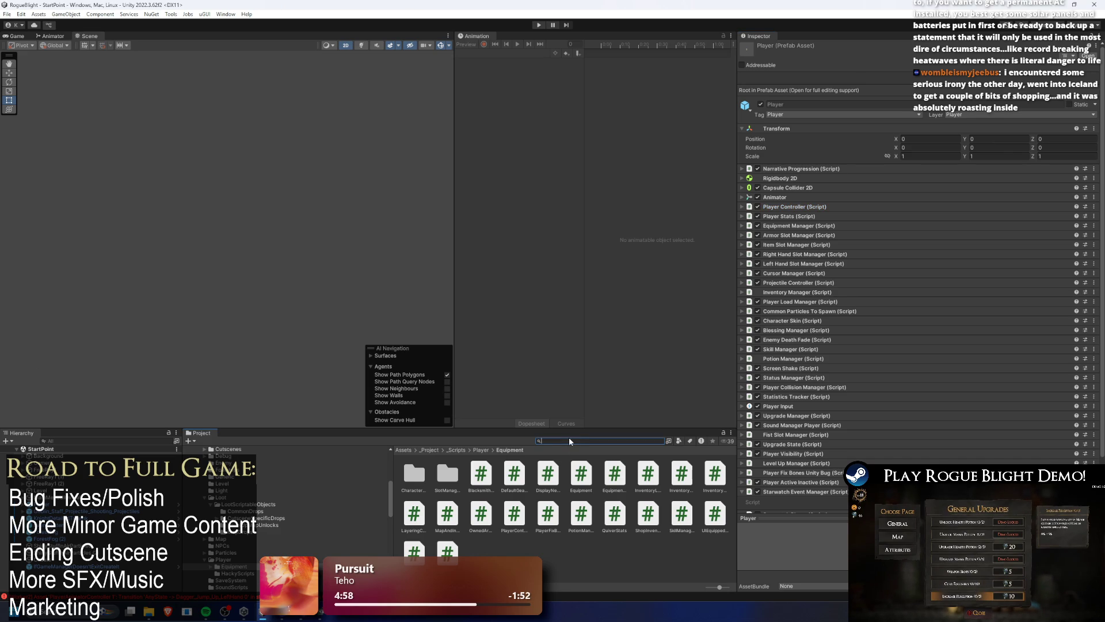
text(player stat)
click(414, 474)
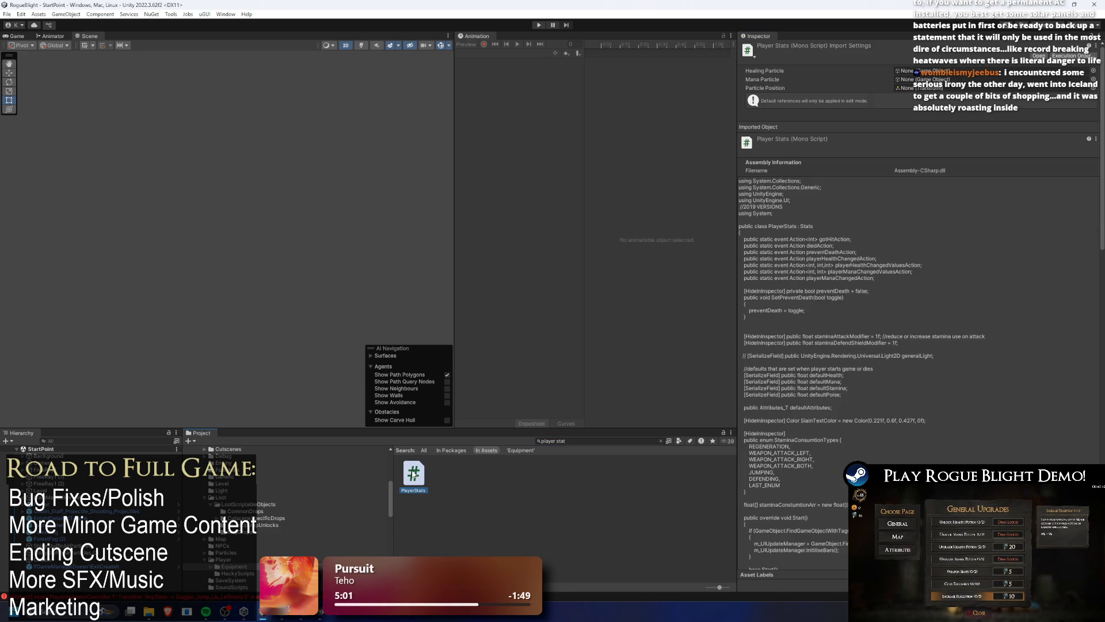
click(497, 476)
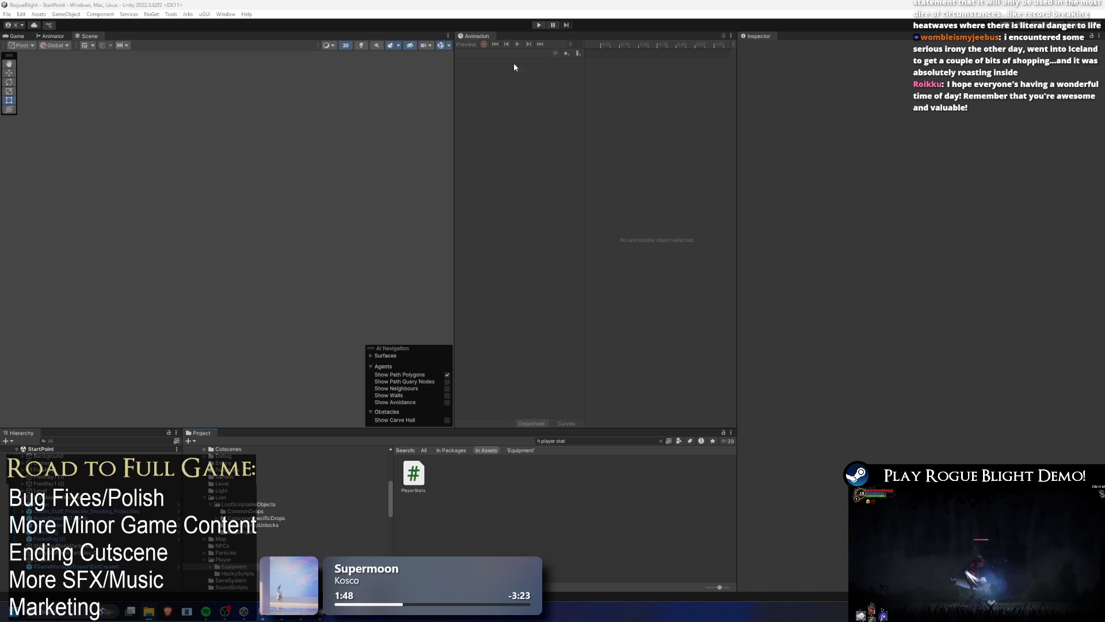
click(539, 25)
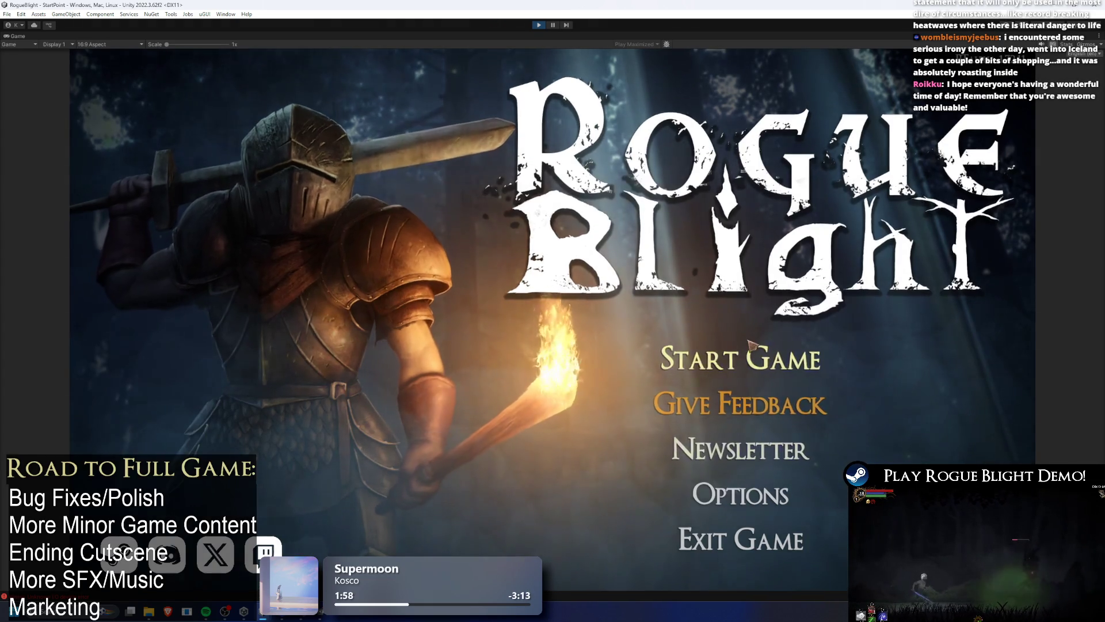
click(750, 344)
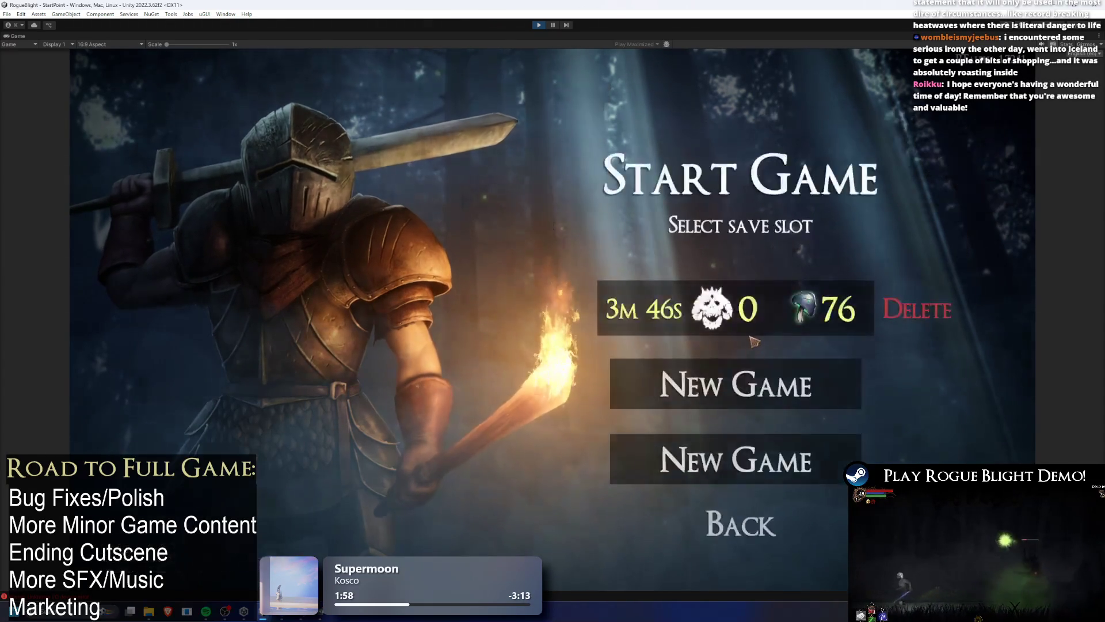
click(752, 313)
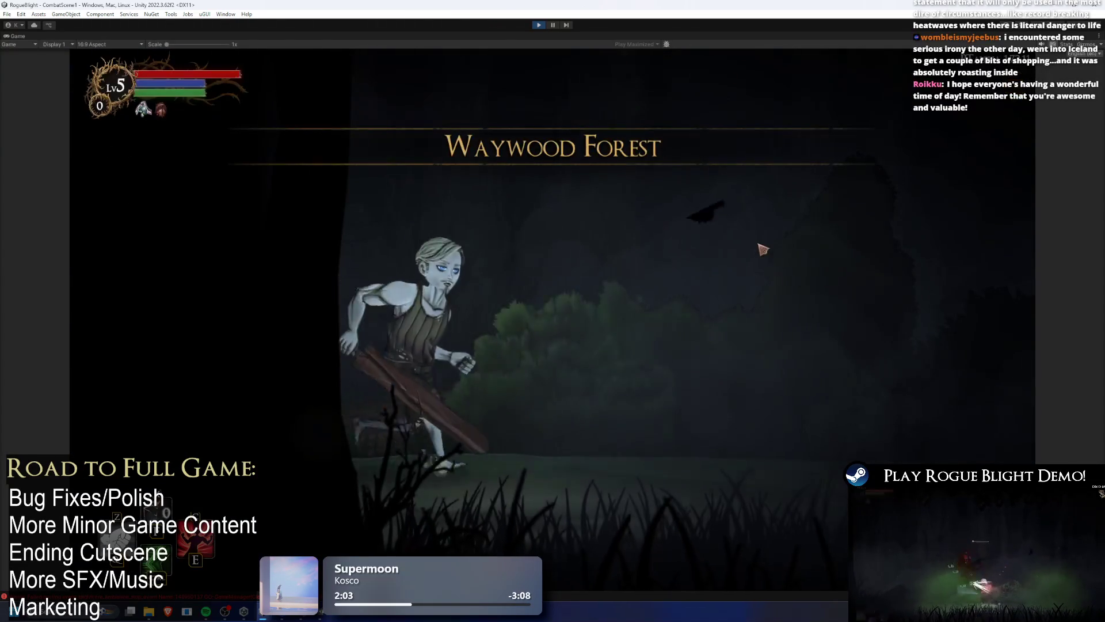
click(461, 267)
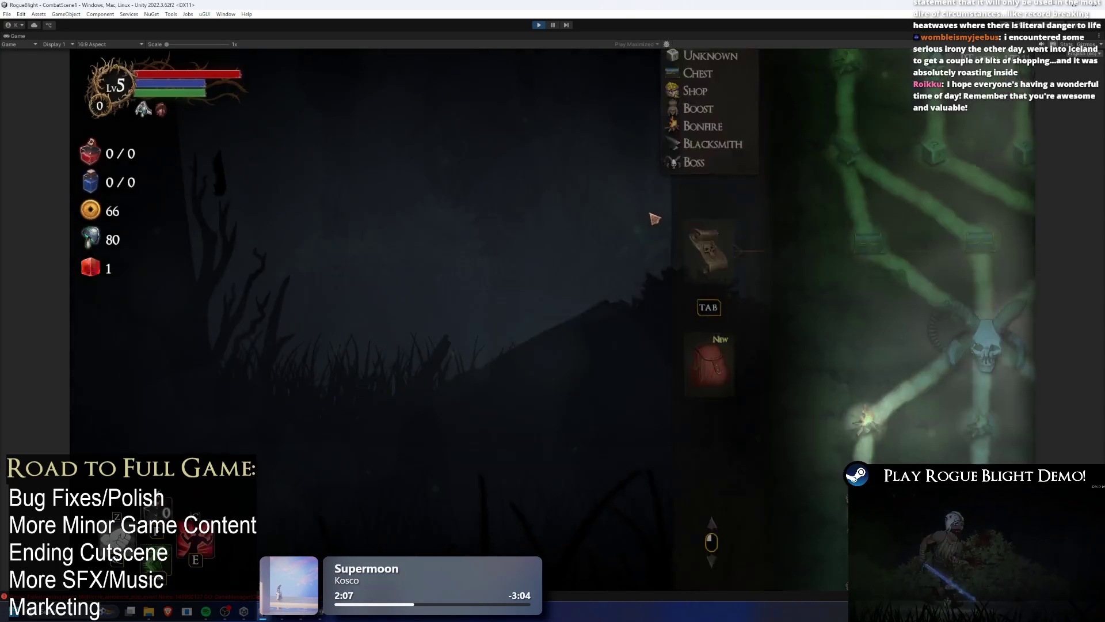
key(Escape)
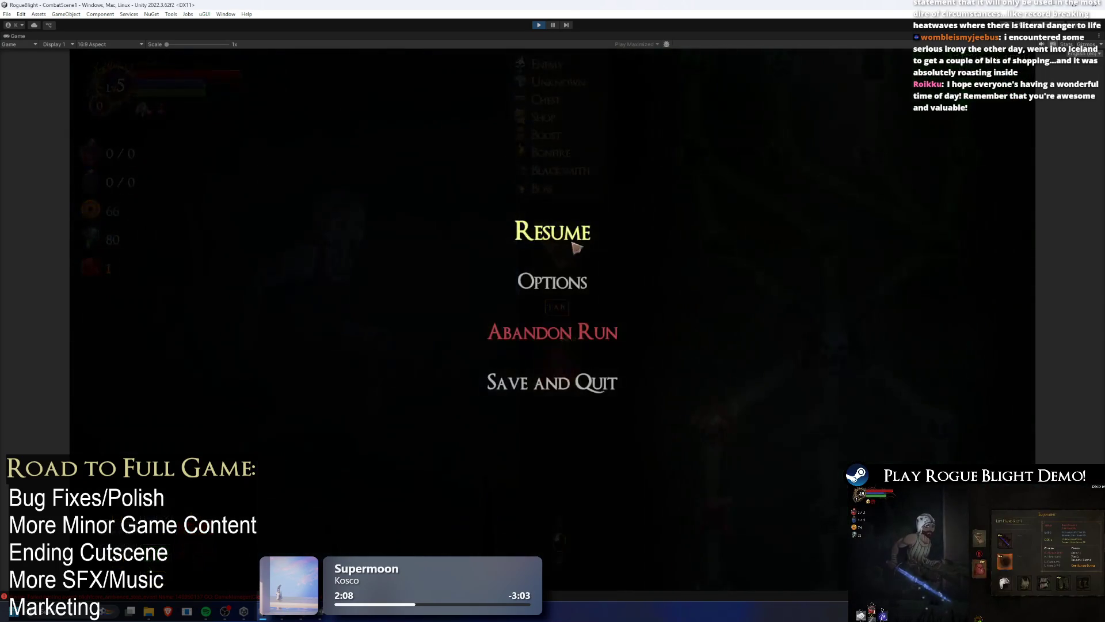
key(Up)
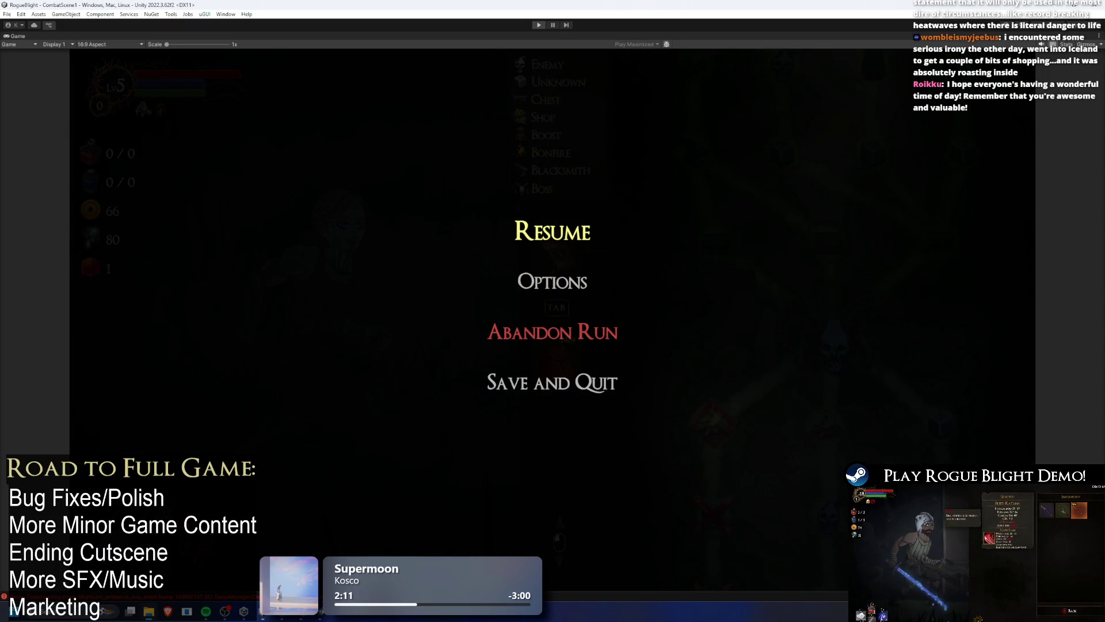
key(ctrl+p)
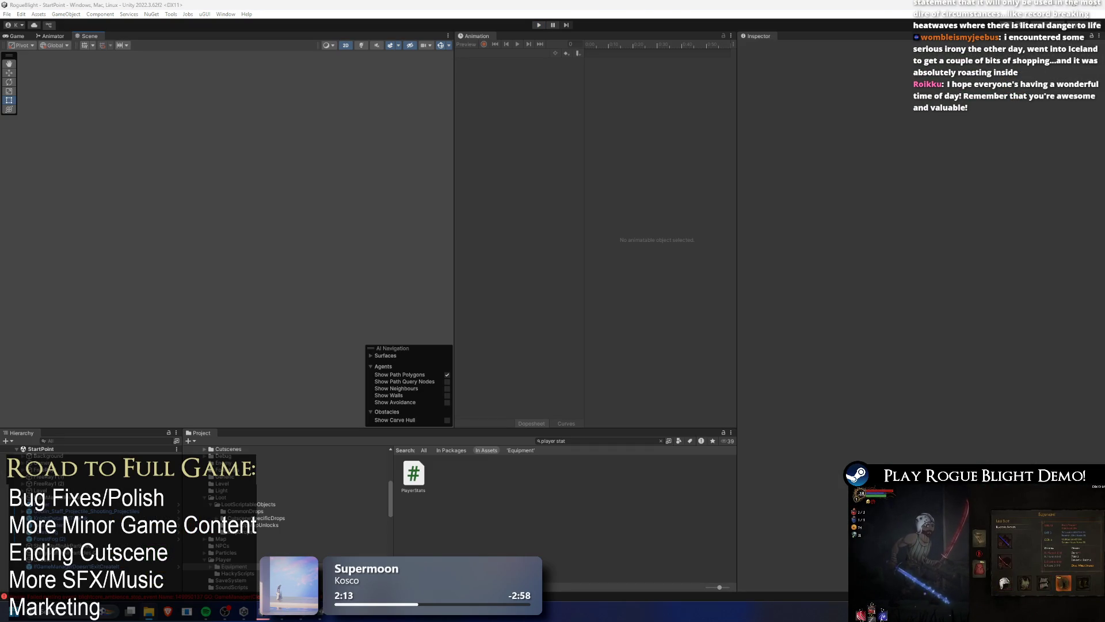
Restart play mode, load the existing save, and give the pumpkin NPC fungi, leaving Fungi at 76.
key(ctrl+p)
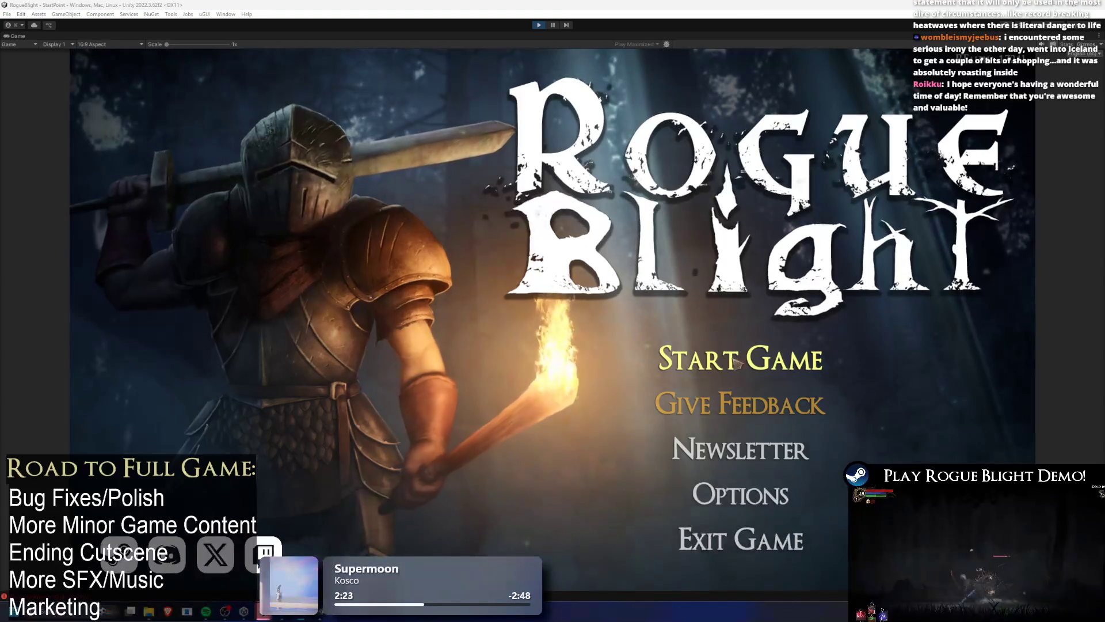
click(687, 356)
click(725, 378)
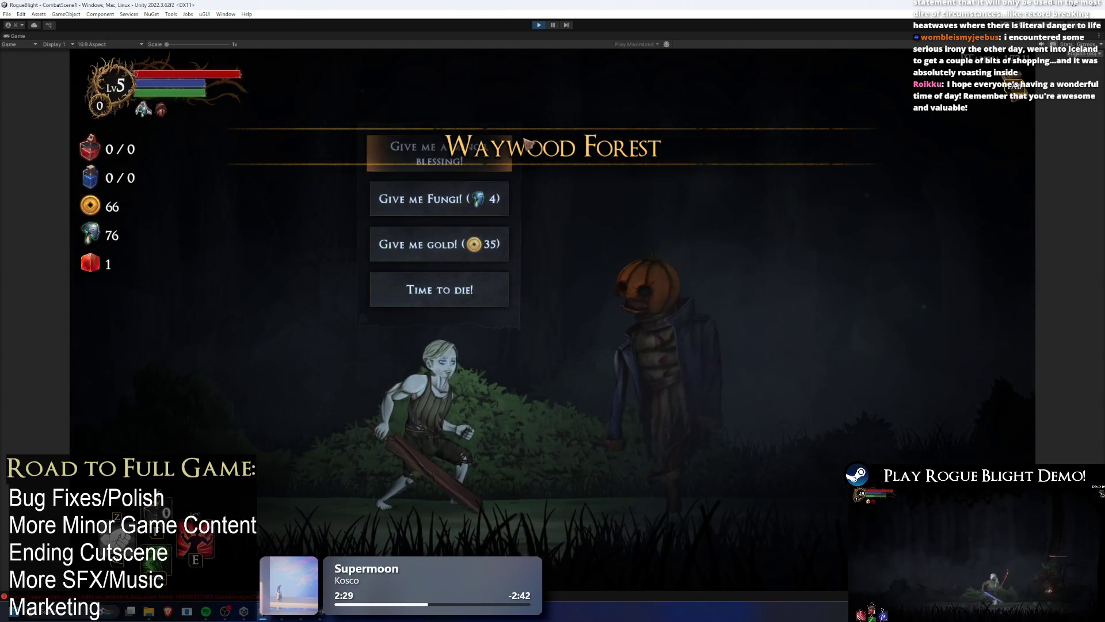
key(Down)
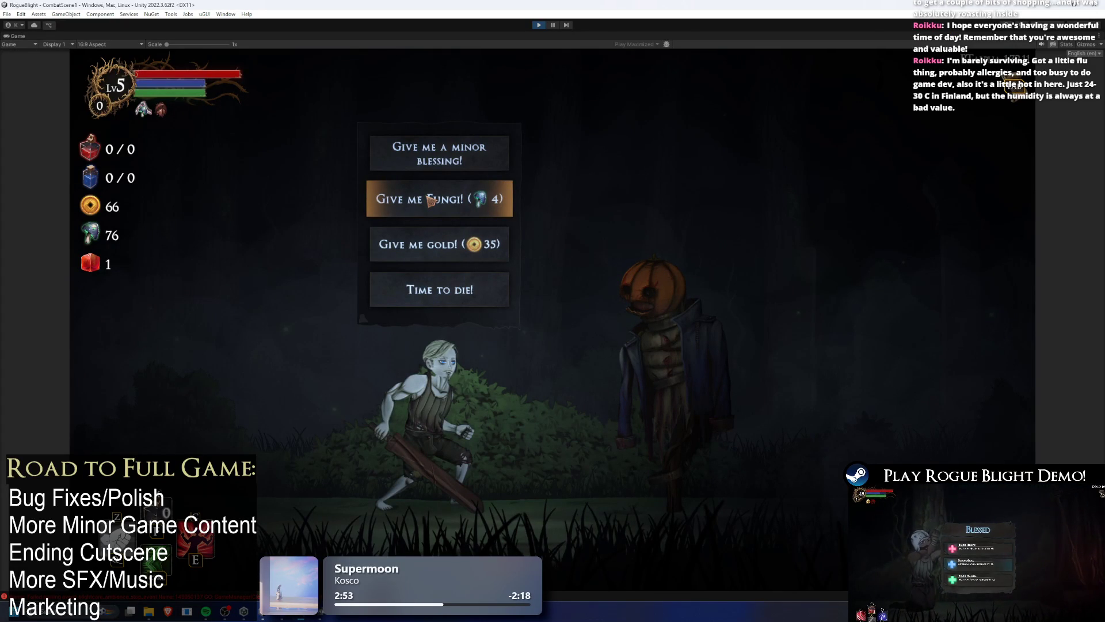
click(430, 199)
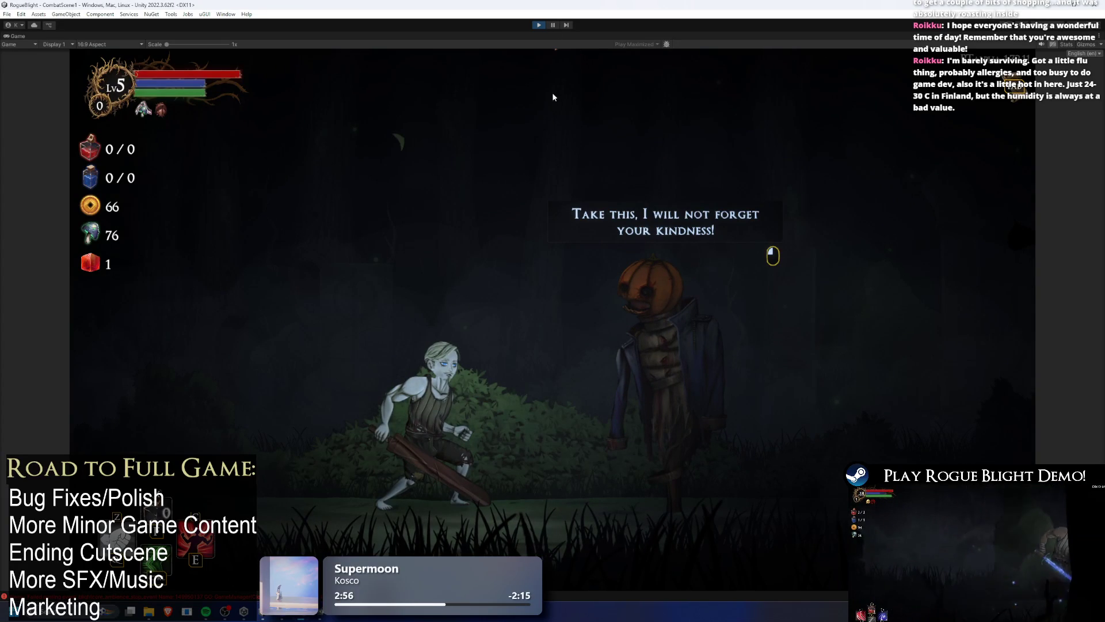
Dismiss the pumpkin's thanks, play on until the map appears with Fungi at 80, then stop play mode.
key(d)
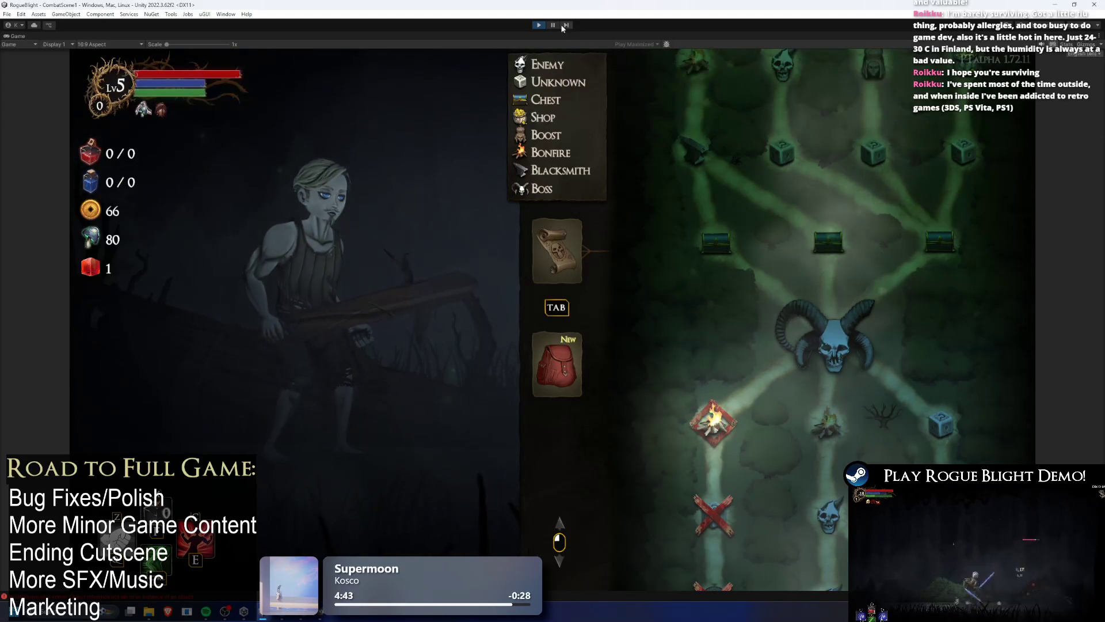
click(539, 25)
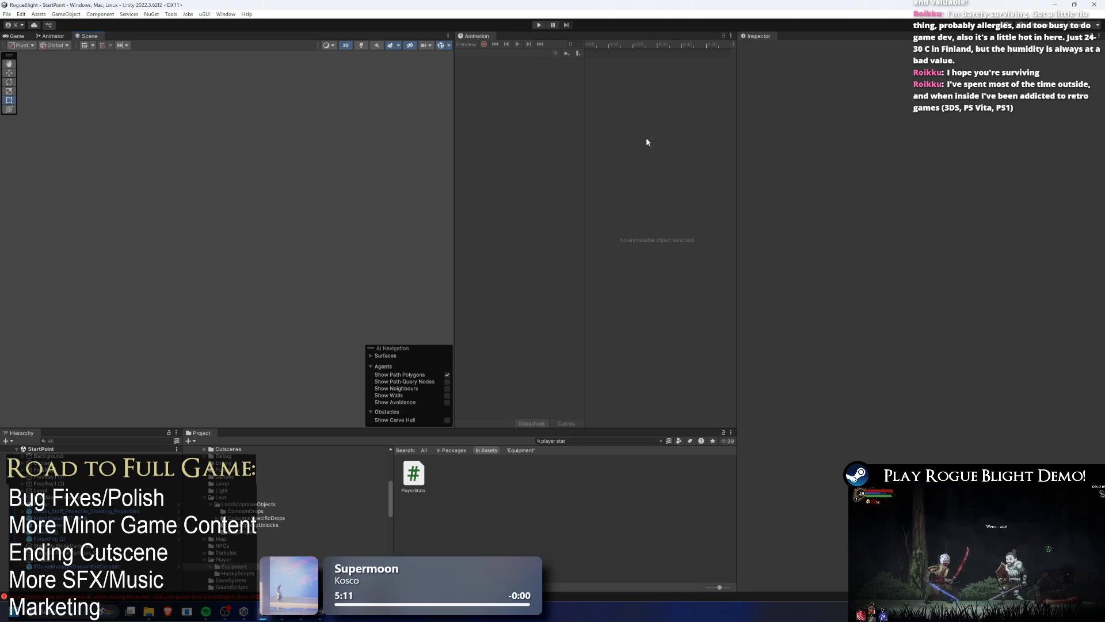
Start play mode, load the existing saved run from the title menu, then stop the game.
click(537, 25)
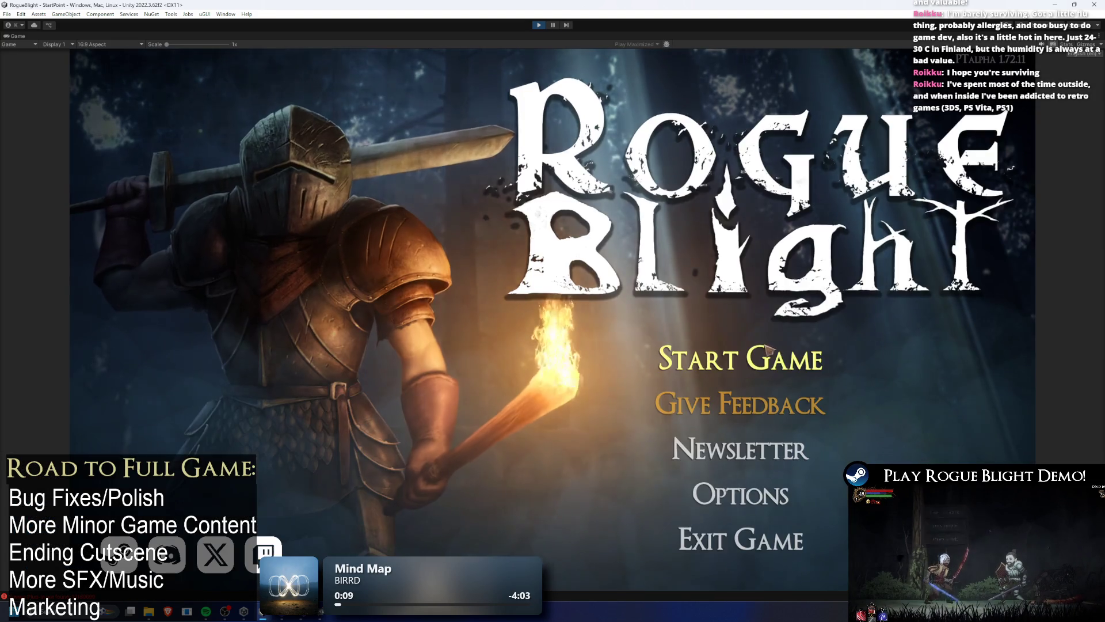
click(782, 345)
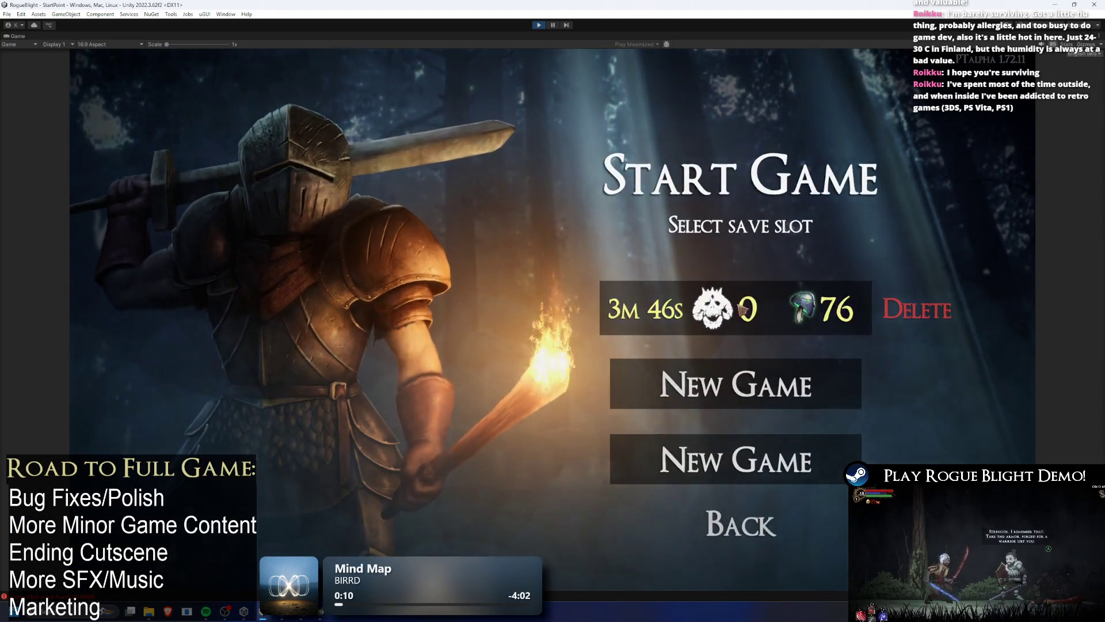
click(771, 321)
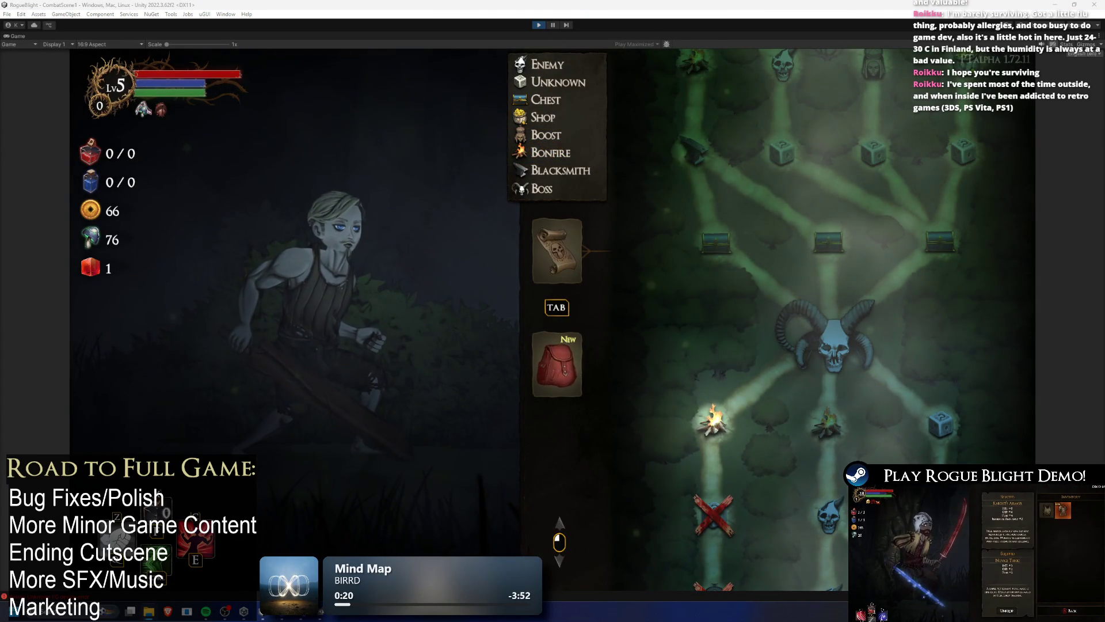
click(539, 25)
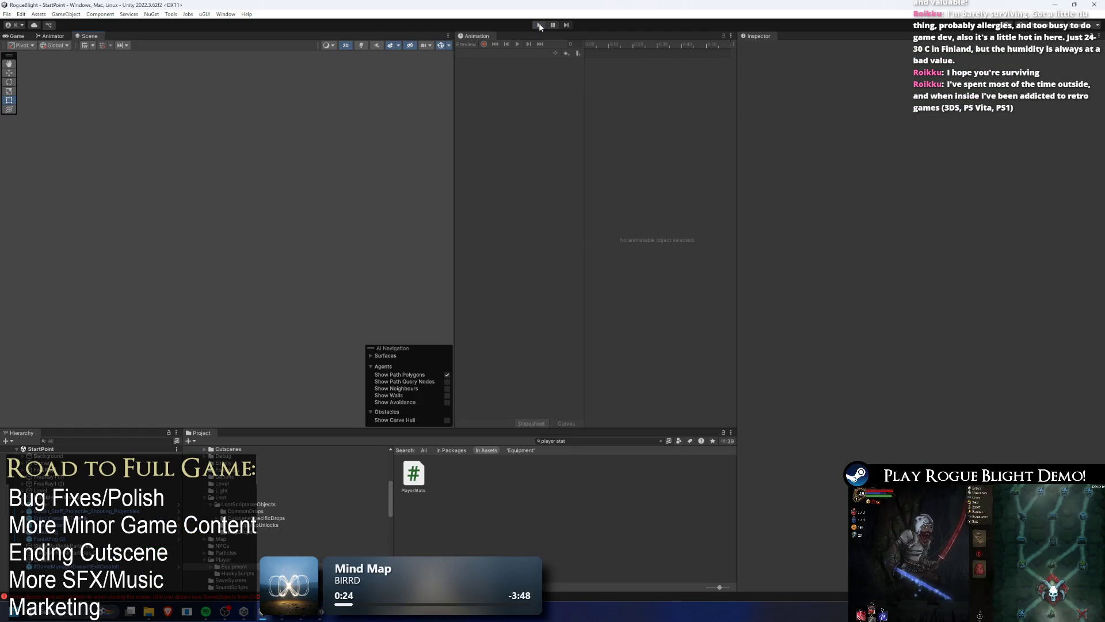
Replay from the title into the forest, choose one of the pumpkin NPC's offers, and pause.
click(539, 25)
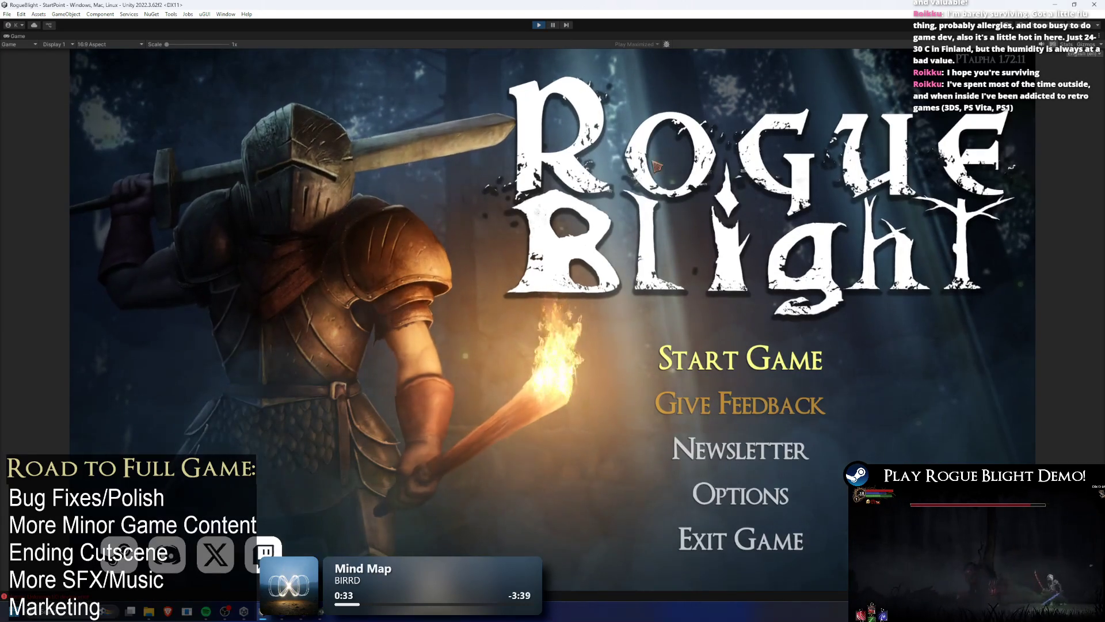
click(714, 359)
click(707, 363)
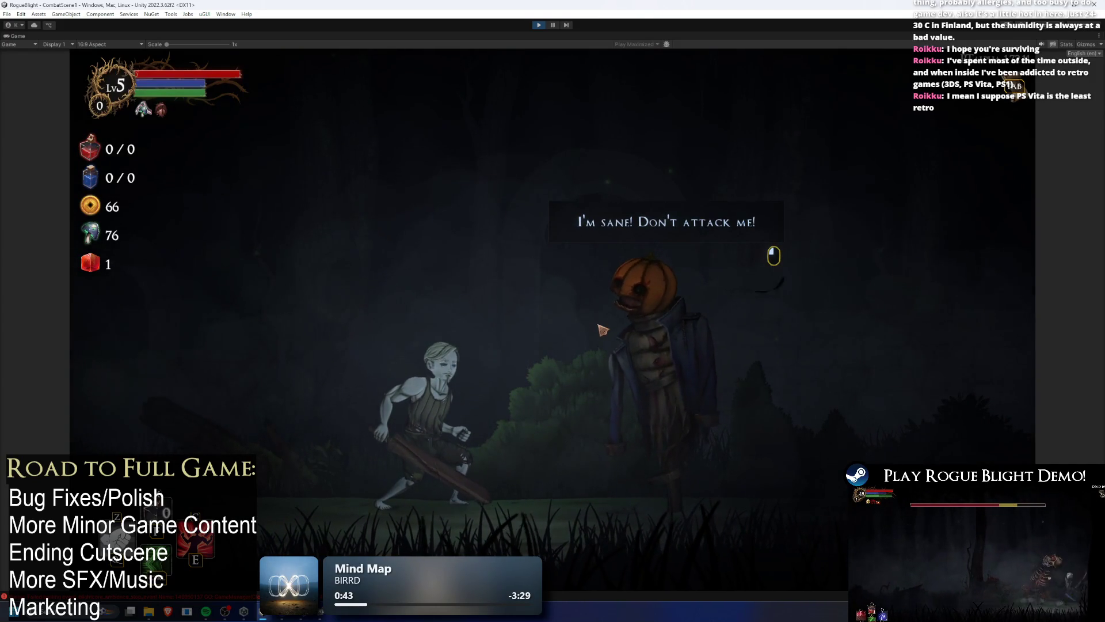
click(599, 331)
key(Down)
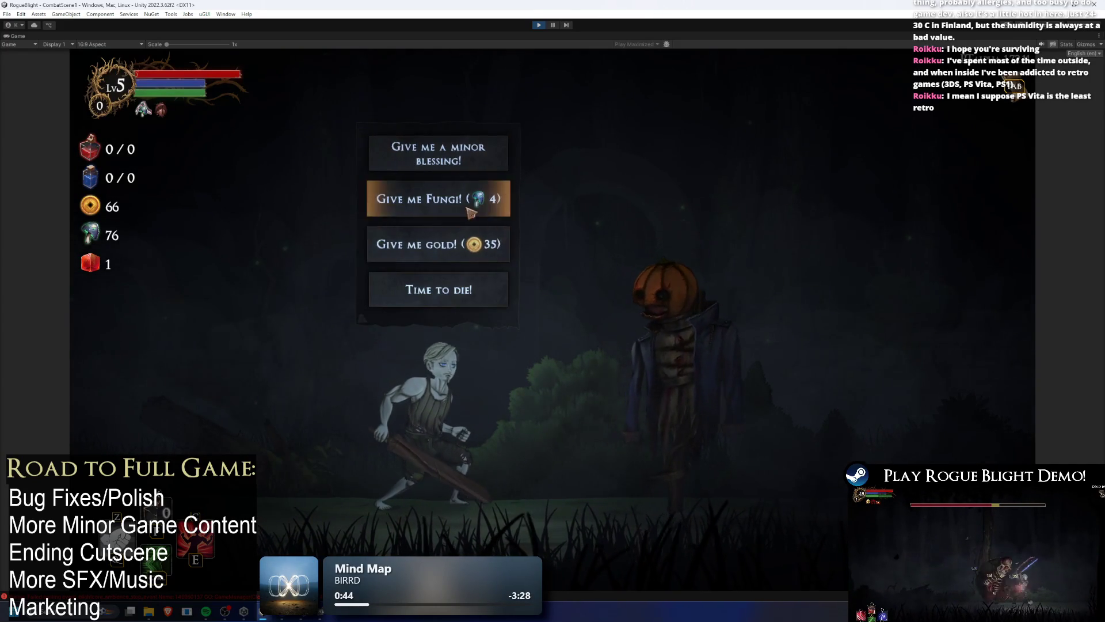
key(Return)
click(552, 25)
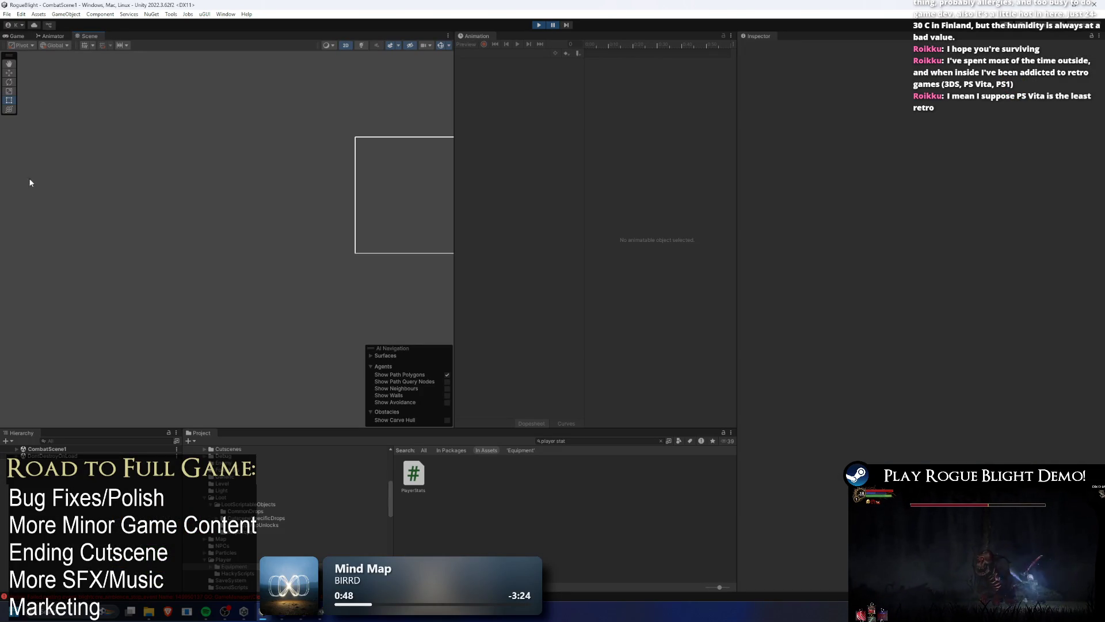
Search the Hierarchy to select Player in the Game view, step one frame, then stop play mode.
click(16, 36)
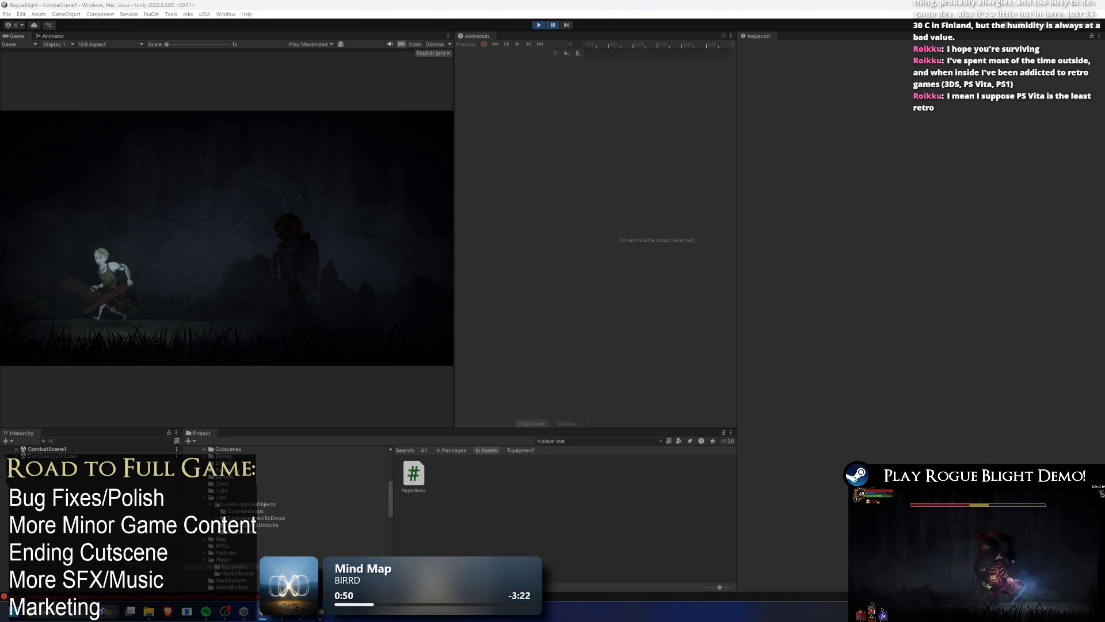
click(109, 439)
text(layer)
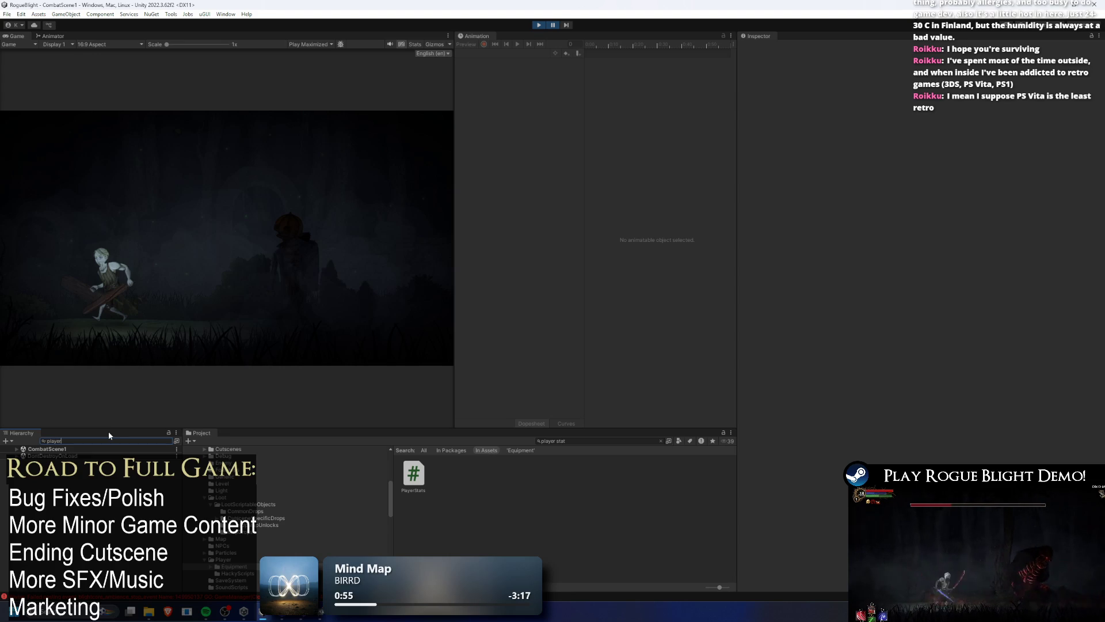
click(57, 483)
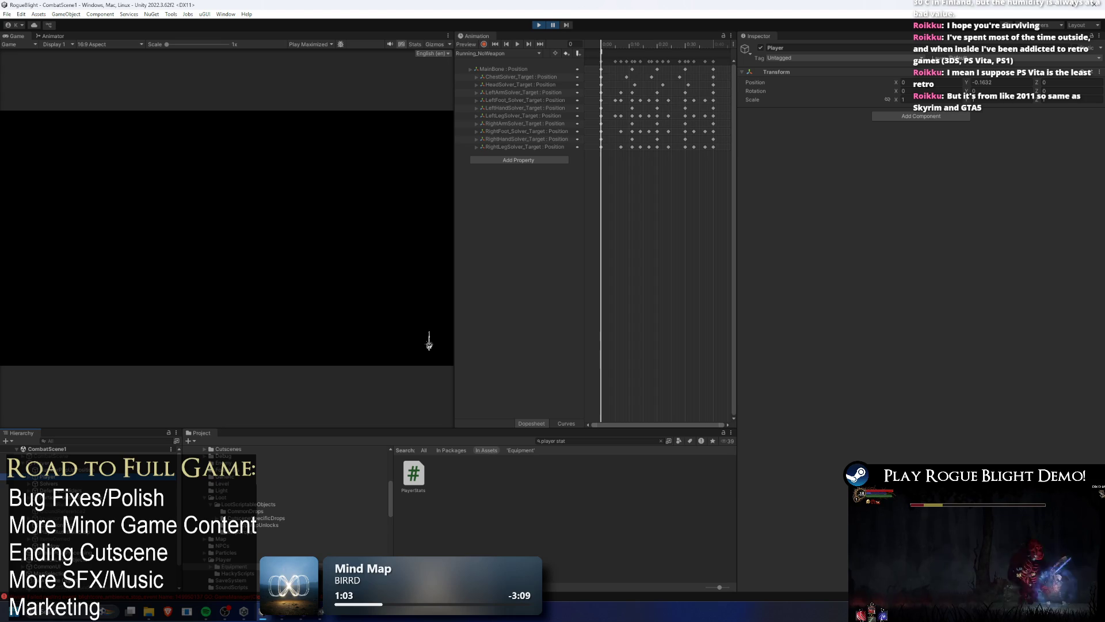
click(565, 23)
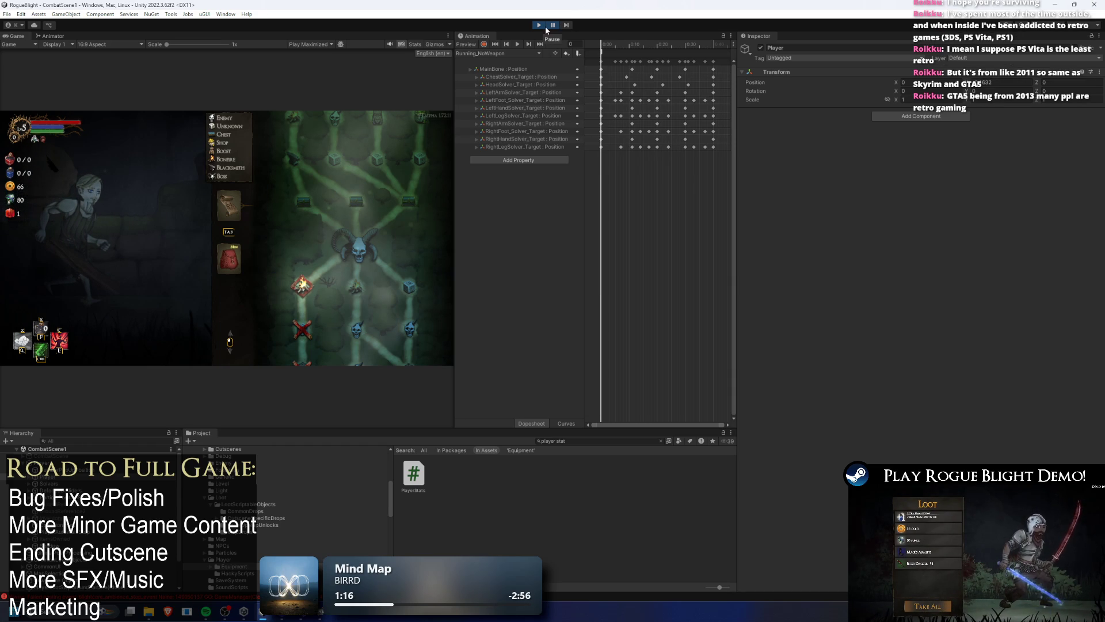
click(539, 24)
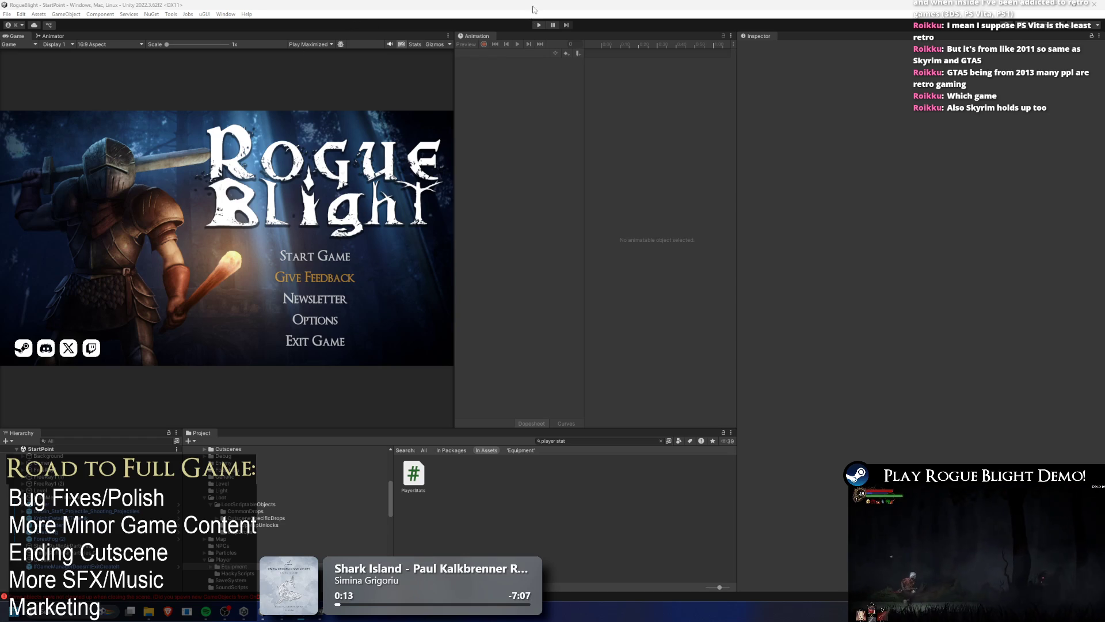
Enter play mode, load the existing save into Waywood Forest, and advance the pumpkin NPC's dialogue.
click(539, 25)
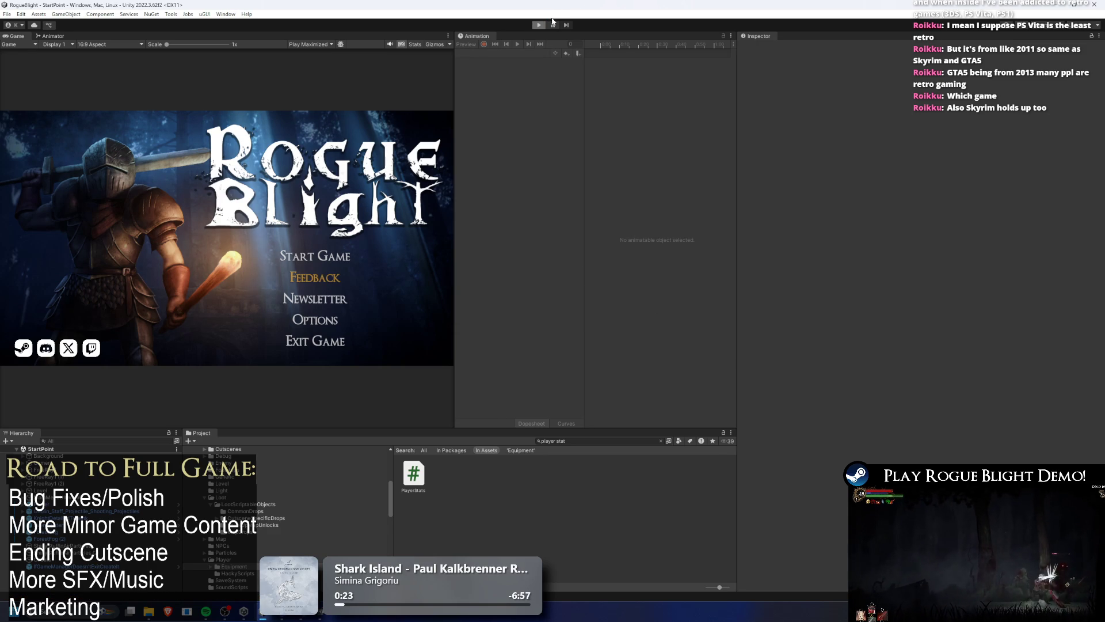
click(552, 24)
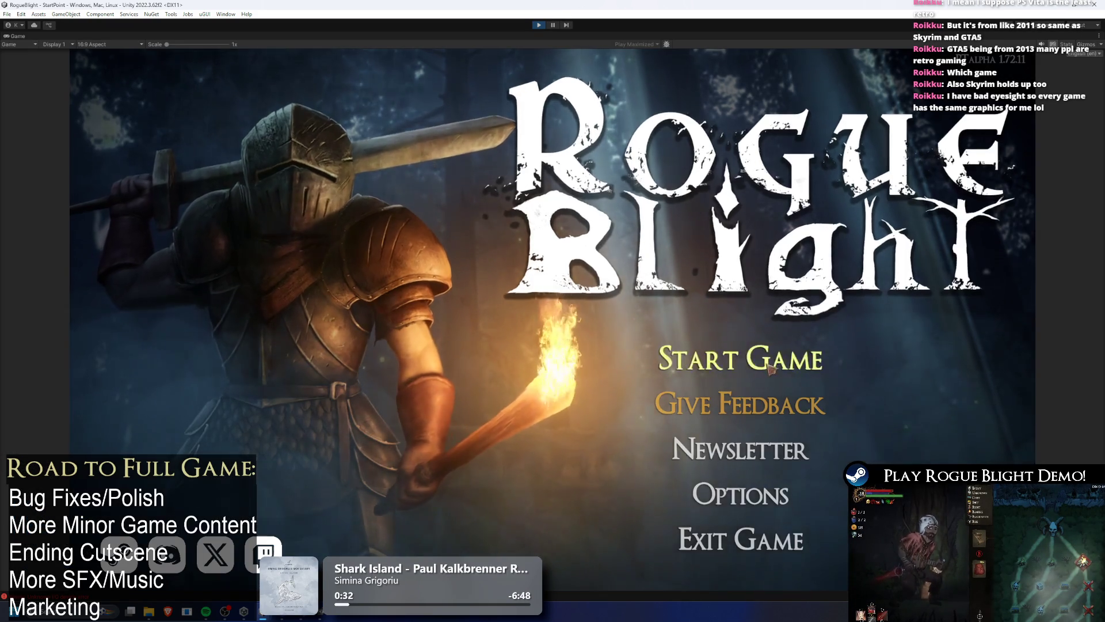
click(771, 370)
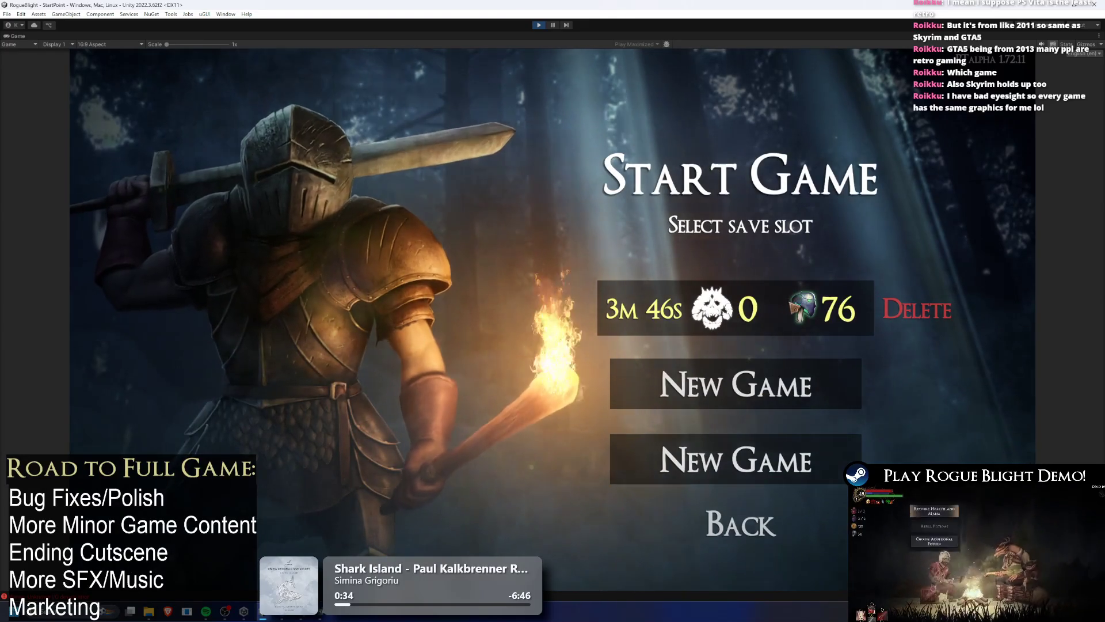
click(779, 309)
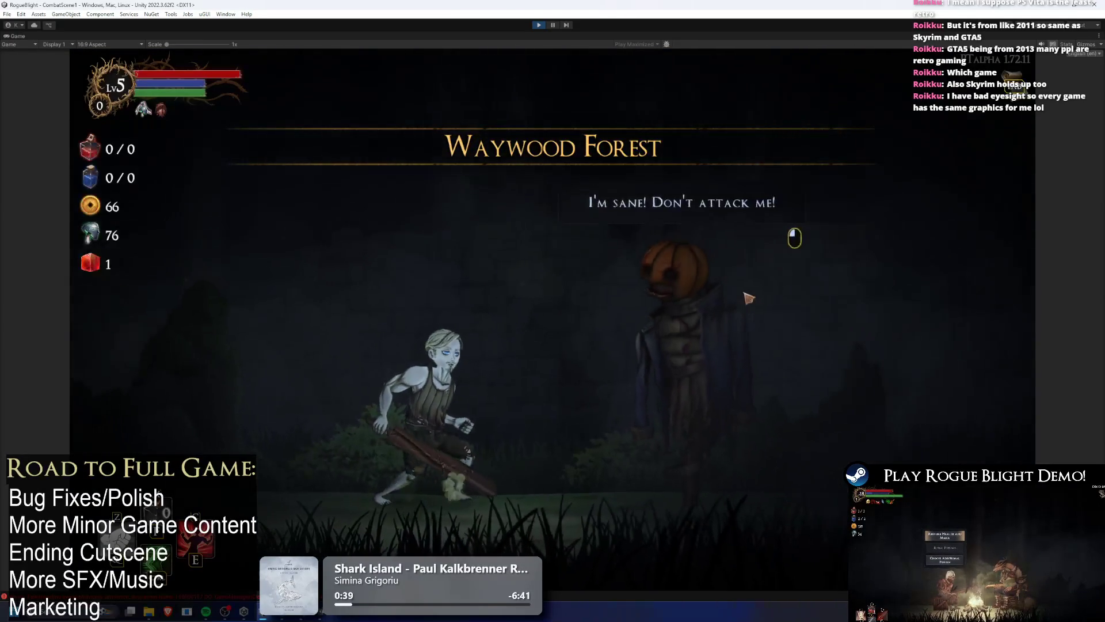
click(485, 205)
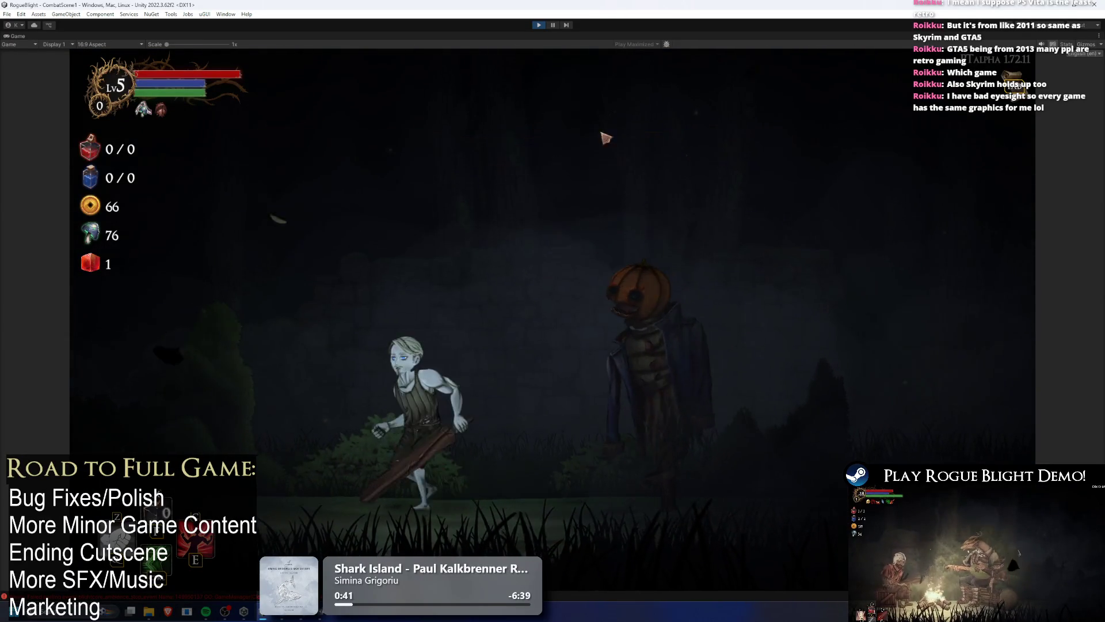